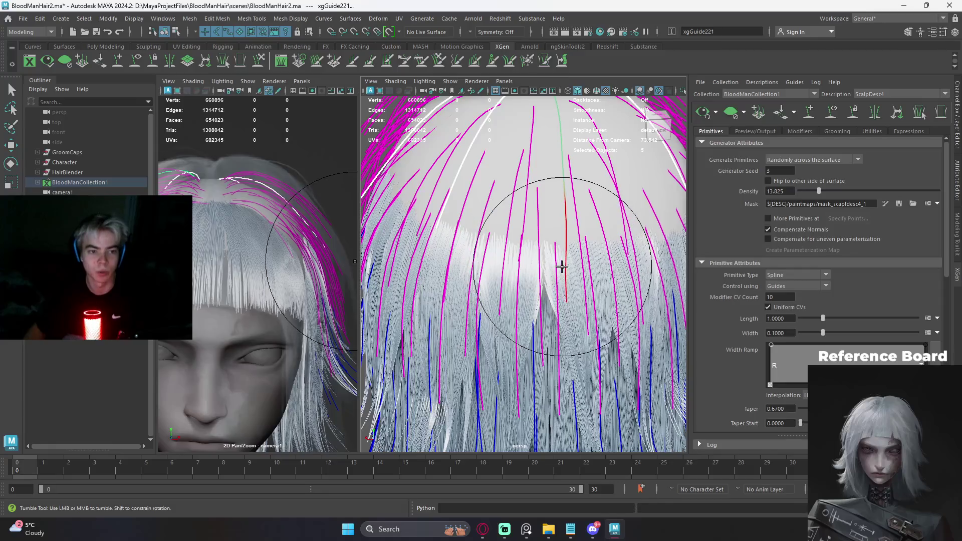
{"action": "scroll", "coordinate": [521, 262], "scroll_direction": "up", "scroll_amount": 3}
{"action": "scroll", "coordinate": [521, 262], "scroll_direction": "down", "scroll_amount": 2}
- Review the ScalpDesc4 guides from side, front and top views while brushing them into place
{"action": "mouse_move", "coordinate": [515, 258]}
{"action": "left_mouse_down", "text": "alt"}
{"action": "mouse_move", "coordinate": [584, 264]}
{"action": "mouse_move", "coordinate": [575, 278]}
{"action": "left_mouse_up", "text": "alt"}
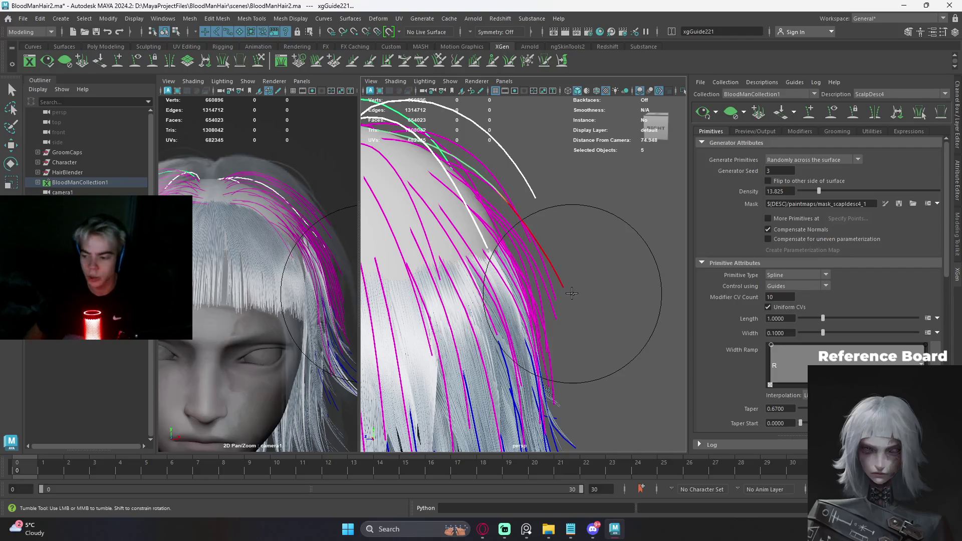
{"action": "mouse_move", "coordinate": [572, 293]}
{"action": "left_mouse_down", "text": "alt"}
{"action": "mouse_move", "coordinate": [509, 268]}
{"action": "mouse_move", "coordinate": [509, 161]}
{"action": "mouse_move", "coordinate": [489, 253]}
{"action": "mouse_move", "coordinate": [530, 257]}
{"action": "left_mouse_up", "text": "alt"}
{"action": "right_click_drag", "start_coordinate": [531, 258], "coordinate": [606, 248], "text": "alt"}
{"action": "left_click_drag", "start_coordinate": [606, 248], "coordinate": [628, 268], "text": "alt"}
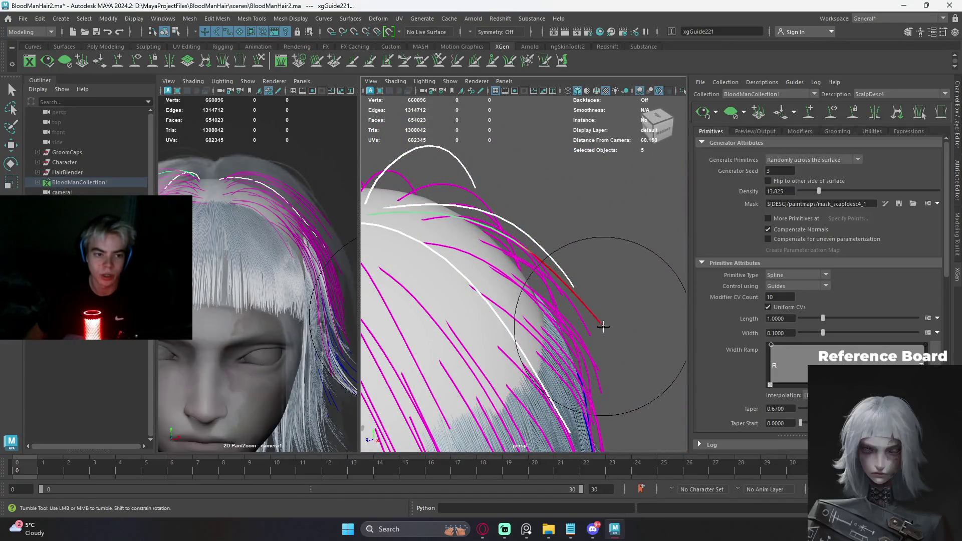
{"action": "left_click_drag", "start_coordinate": [541, 281], "coordinate": [527, 271], "text": "alt"}
{"action": "middle_click_drag", "start_coordinate": [526, 271], "coordinate": [534, 263], "text": "alt"}
{"action": "mouse_move", "coordinate": [535, 263]}
{"action": "left_mouse_down", "text": "alt"}
{"action": "mouse_move", "coordinate": [608, 273]}
{"action": "mouse_move", "coordinate": [574, 261]}
{"action": "mouse_move", "coordinate": [484, 258]}
{"action": "left_mouse_up", "text": "alt"}
{"action": "right_click_drag", "start_coordinate": [509, 248], "coordinate": [498, 240], "text": "alt"}
- Check the guide flow close up and from behind, settle on a high front view and clear the guide selection
{"action": "mouse_move", "coordinate": [498, 241]}
{"action": "left_mouse_down", "text": "alt"}
{"action": "mouse_move", "coordinate": [613, 243]}
{"action": "mouse_move", "coordinate": [561, 231]}
{"action": "left_mouse_up", "text": "alt"}
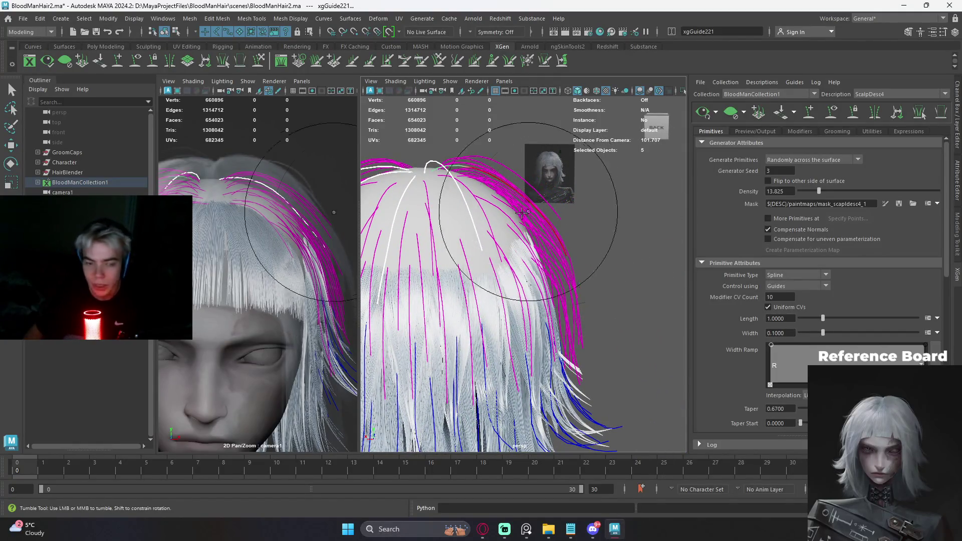
{"action": "mouse_move", "coordinate": [560, 231]}
{"action": "right_mouse_down", "text": "alt"}
{"action": "mouse_move", "coordinate": [528, 285]}
{"action": "mouse_move", "coordinate": [500, 216]}
{"action": "right_mouse_up", "text": "alt"}
{"action": "mouse_move", "coordinate": [494, 193]}
{"action": "left_mouse_down", "text": "alt"}
{"action": "mouse_move", "coordinate": [444, 215]}
{"action": "mouse_move", "coordinate": [490, 214]}
{"action": "mouse_move", "coordinate": [476, 211]}
{"action": "left_mouse_up", "text": "alt"}
{"action": "right_click_drag", "start_coordinate": [475, 211], "coordinate": [574, 278], "text": "alt"}
{"action": "mouse_move", "coordinate": [574, 279]}
{"action": "left_mouse_down", "text": "alt"}
{"action": "mouse_move", "coordinate": [601, 294]}
{"action": "mouse_move", "coordinate": [570, 281]}
{"action": "left_mouse_up", "text": "alt"}
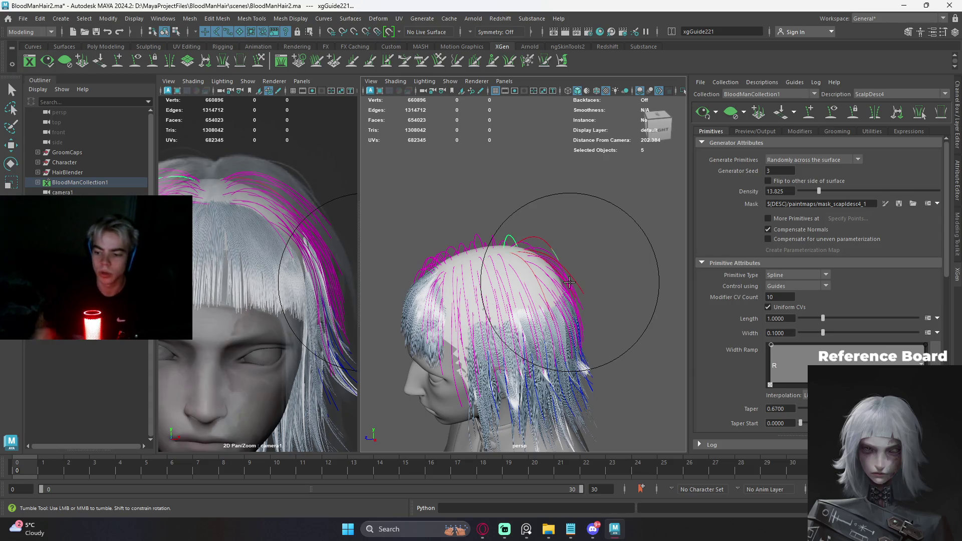
{"action": "scroll", "coordinate": [569, 282], "scroll_direction": "up", "scroll_amount": 5}
{"action": "mouse_move", "coordinate": [570, 279]}
{"action": "left_mouse_down", "text": "alt"}
{"action": "mouse_move", "coordinate": [567, 240]}
{"action": "mouse_move", "coordinate": [541, 202]}
{"action": "mouse_move", "coordinate": [592, 200]}
{"action": "mouse_move", "coordinate": [552, 231]}
{"action": "mouse_move", "coordinate": [572, 249]}
{"action": "left_mouse_up", "text": "alt"}
{"action": "scroll", "coordinate": [541, 202], "scroll_direction": "down", "scroll_amount": 3}
{"action": "left_click", "coordinate": [592, 200]}
{"action": "scroll", "coordinate": [572, 248], "scroll_direction": "up", "scroll_amount": 4}
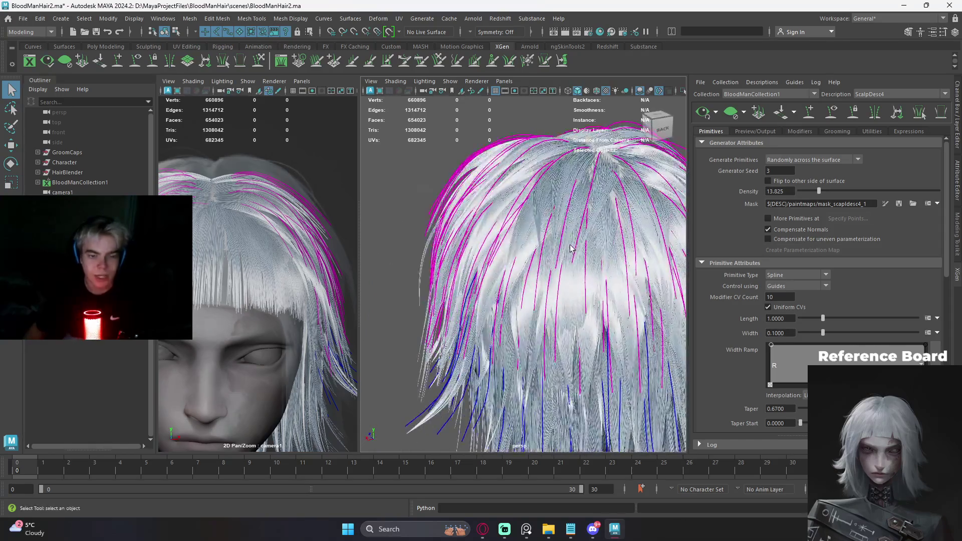
- Make ScalpDesc2 the active description in the XGen editor, passing through ScalpDesc3
{"action": "left_click", "coordinate": [895, 93]}
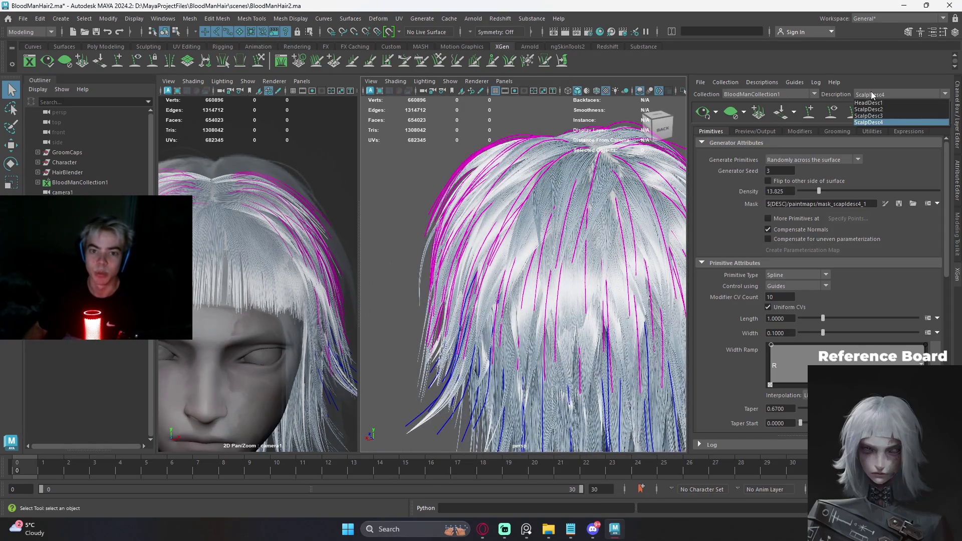
{"action": "left_click", "coordinate": [890, 116]}
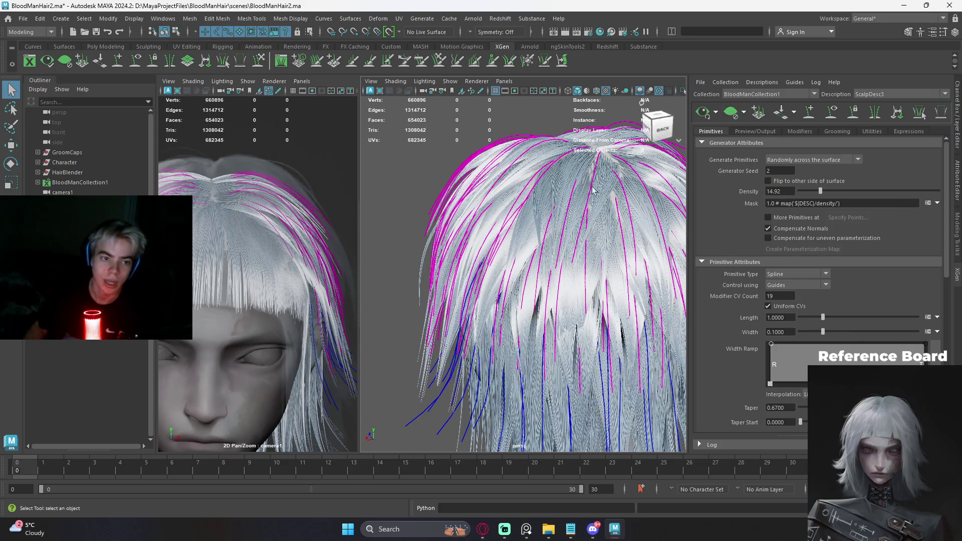
{"action": "scroll", "coordinate": [564, 211], "scroll_direction": "down", "scroll_amount": 3}
{"action": "left_click", "coordinate": [892, 95]}
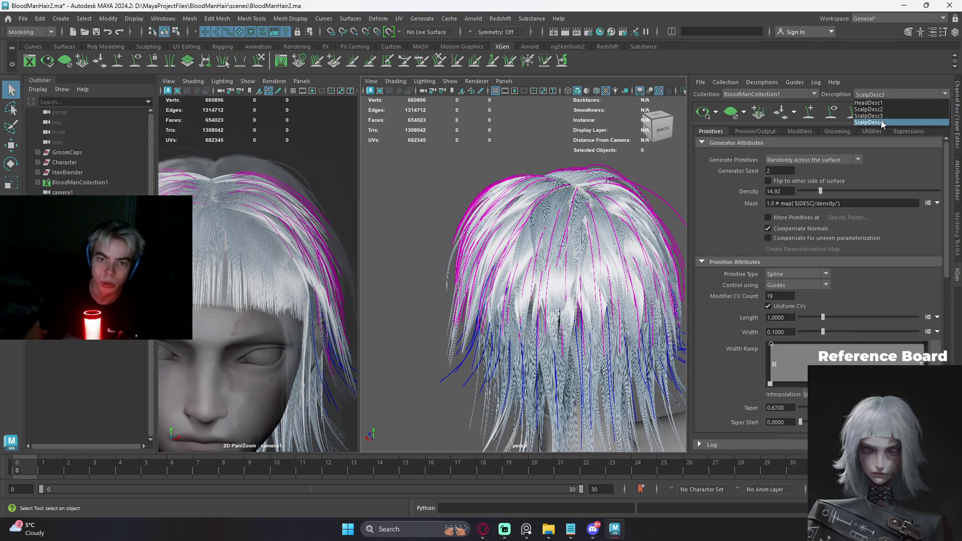
{"action": "left_click", "coordinate": [872, 109]}
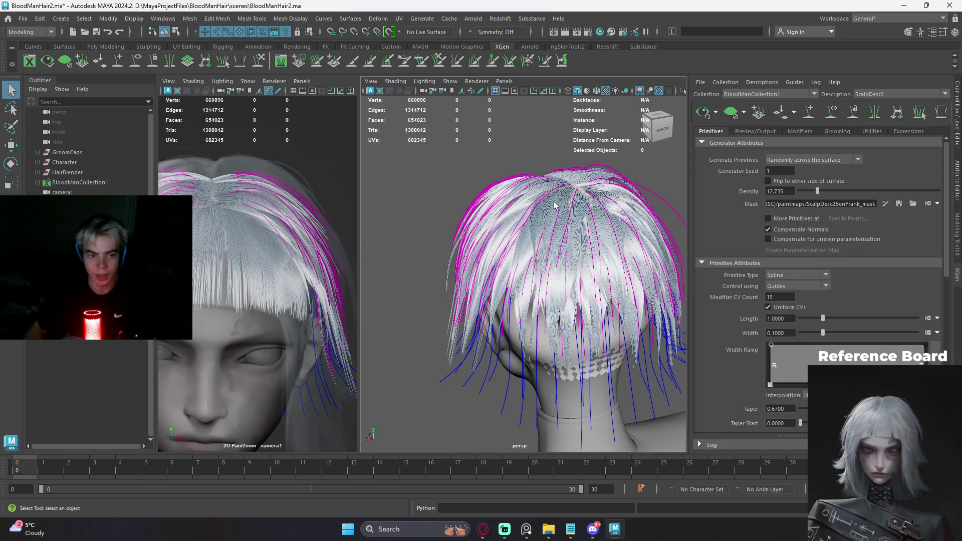
- View the ScalpDesc2 hair from the side and select one guide on the head
{"action": "left_click_drag", "start_coordinate": [554, 204], "coordinate": [602, 201], "text": "alt"}
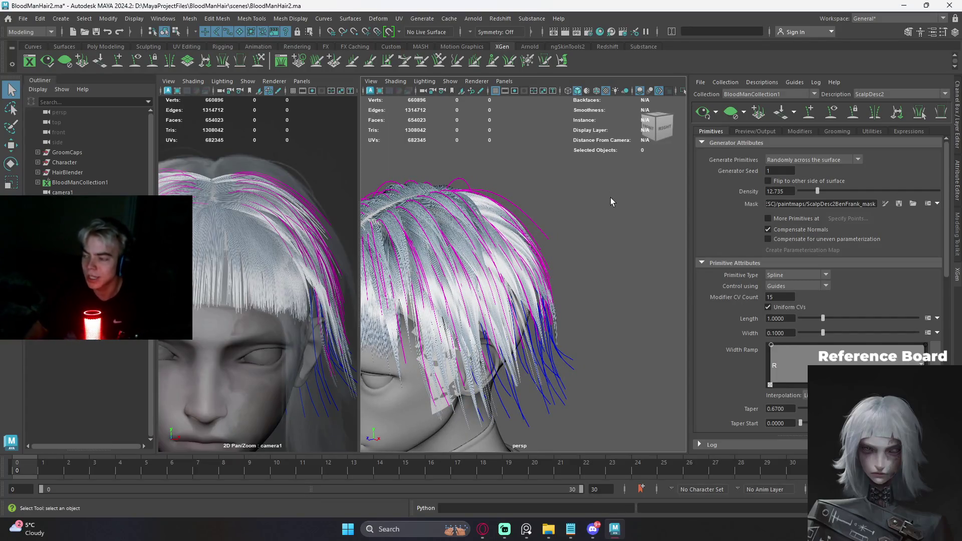
{"action": "mouse_move", "coordinate": [595, 197]}
{"action": "left_mouse_down", "text": "alt"}
{"action": "mouse_move", "coordinate": [545, 203]}
{"action": "mouse_move", "coordinate": [526, 225]}
{"action": "left_mouse_up", "text": "alt"}
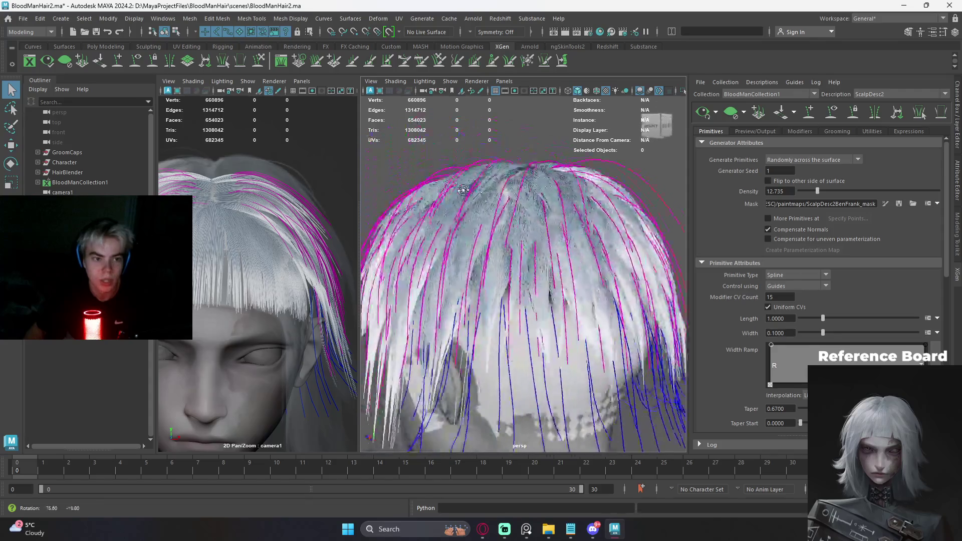
{"action": "scroll", "coordinate": [579, 251], "scroll_direction": "up", "scroll_amount": 5}
{"action": "left_click", "coordinate": [580, 250]}
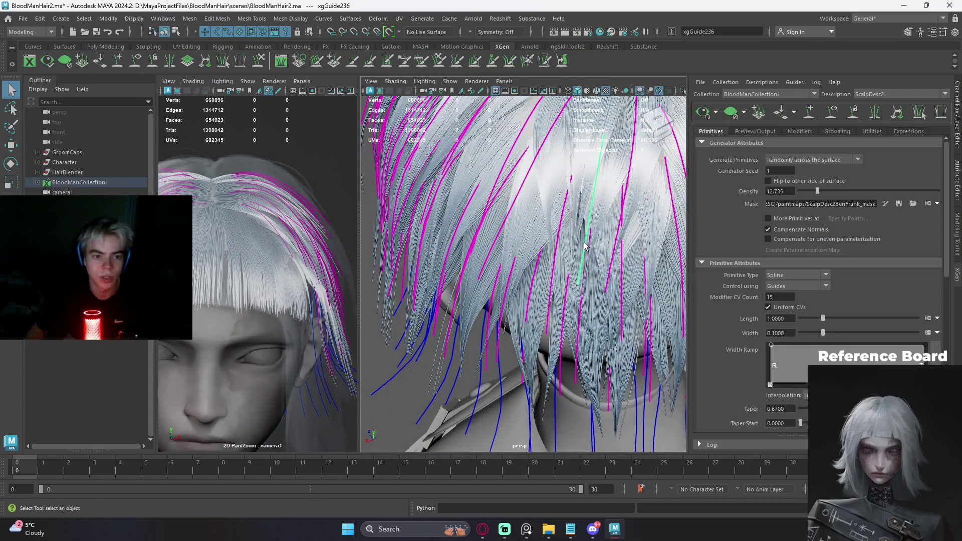
{"action": "scroll", "coordinate": [588, 246], "scroll_direction": "down", "scroll_amount": 2}
- Activate the Sculpt Guides brush on ScalpDesc2 and deselect the current guide
{"action": "left_click_drag", "start_coordinate": [589, 246], "coordinate": [614, 224], "text": "alt"}
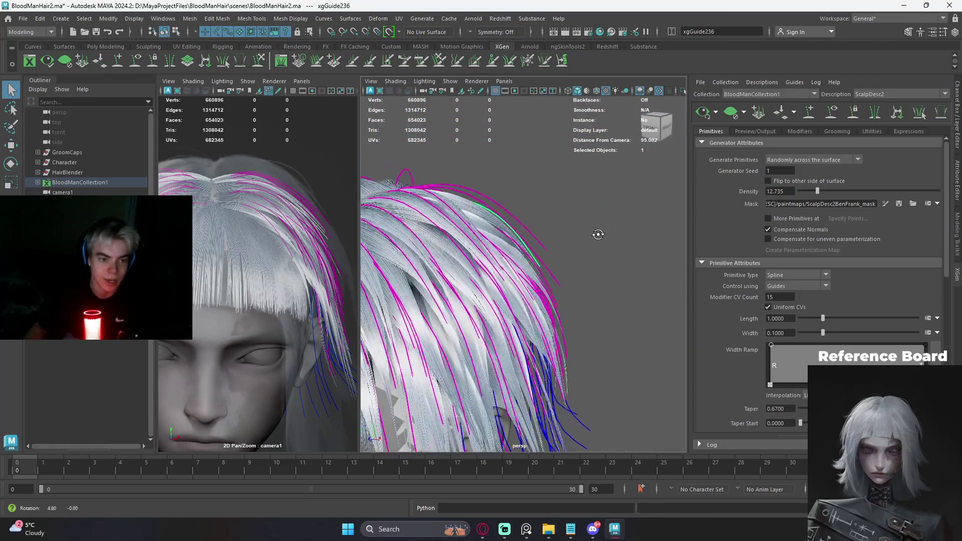
{"action": "left_click_drag", "start_coordinate": [614, 225], "coordinate": [580, 237], "text": "alt"}
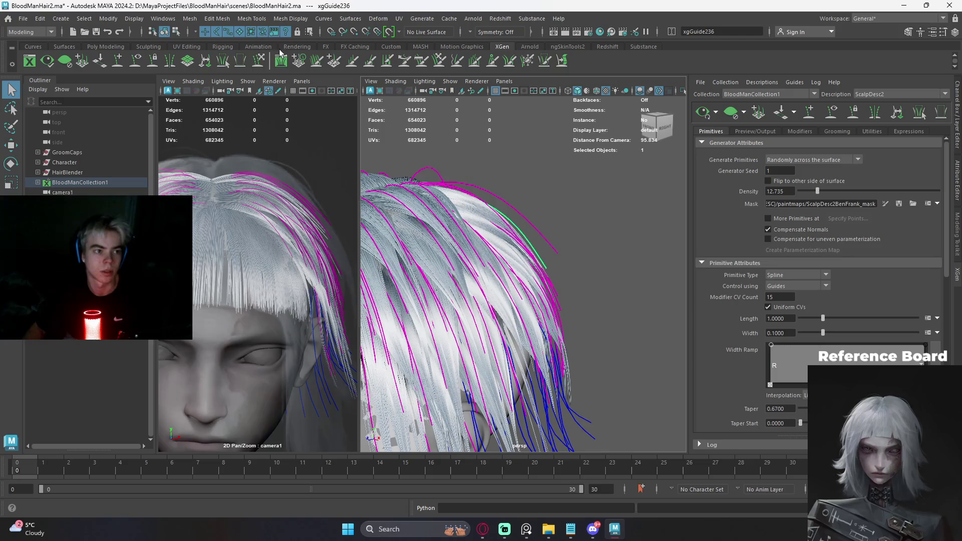
{"action": "left_click", "coordinate": [260, 61]}
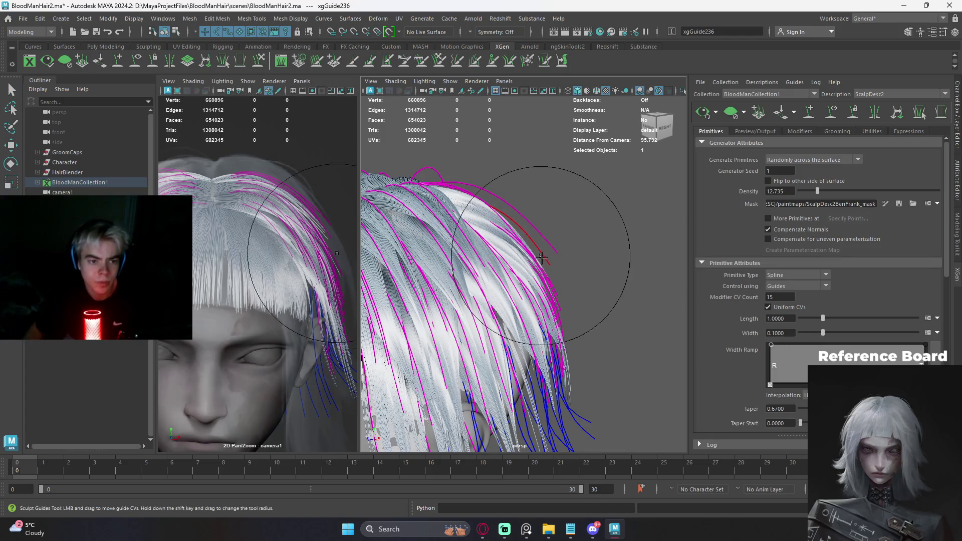
{"action": "mouse_move", "coordinate": [577, 273]}
{"action": "left_mouse_down", "text": "alt"}
{"action": "mouse_move", "coordinate": [455, 308]}
{"action": "mouse_move", "coordinate": [570, 242]}
{"action": "mouse_move", "coordinate": [593, 255]}
{"action": "mouse_move", "coordinate": [606, 243]}
{"action": "mouse_move", "coordinate": [599, 255]}
{"action": "left_mouse_up", "text": "alt"}
{"action": "left_click", "coordinate": [593, 255]}
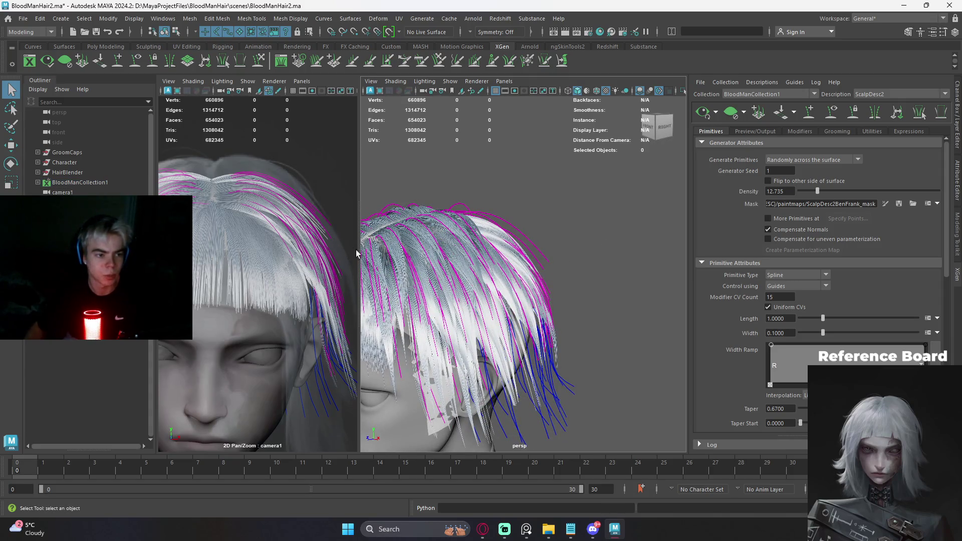
- Select side and crown guides and inspect the stray guide sticking out past the bob
{"action": "left_click", "coordinate": [541, 268]}
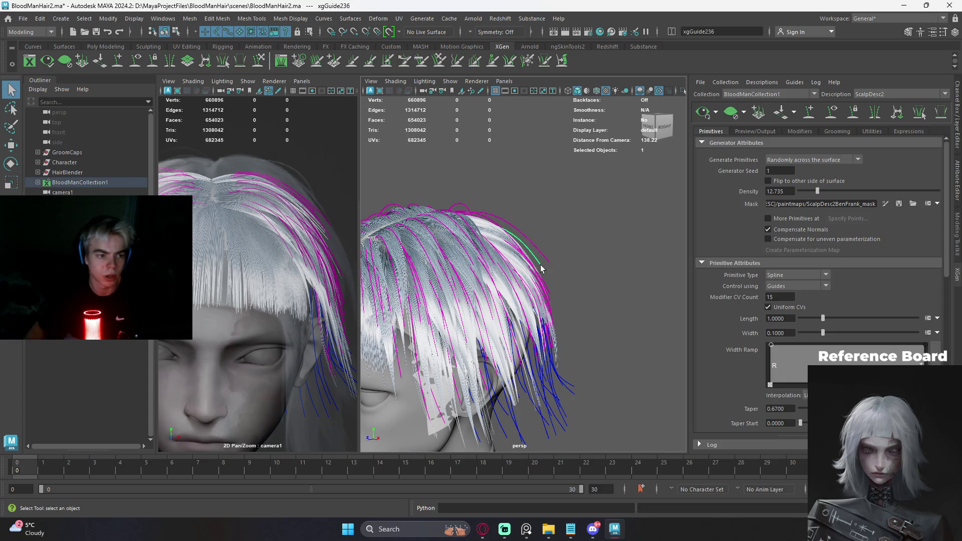
{"action": "left_click", "coordinate": [331, 236]}
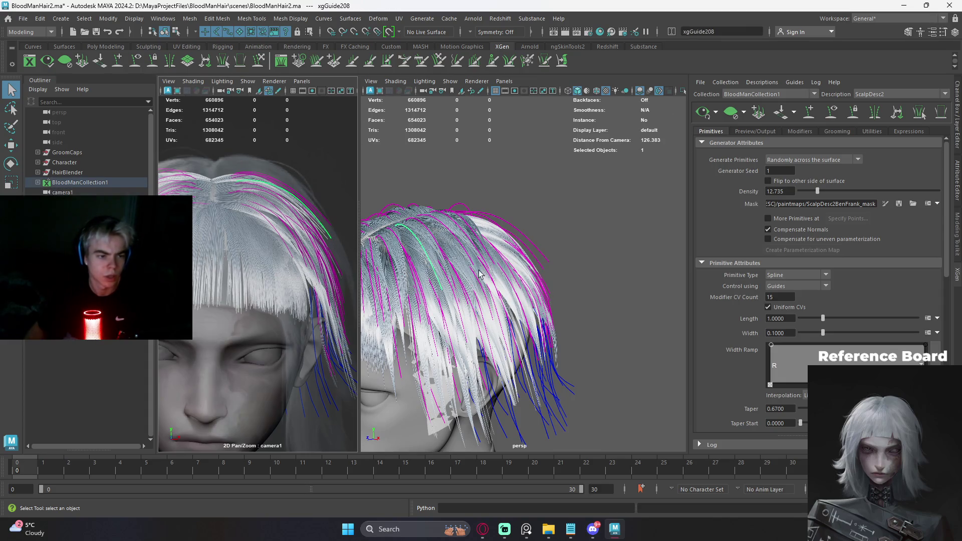
{"action": "left_click_drag", "start_coordinate": [474, 275], "coordinate": [474, 294], "text": "alt"}
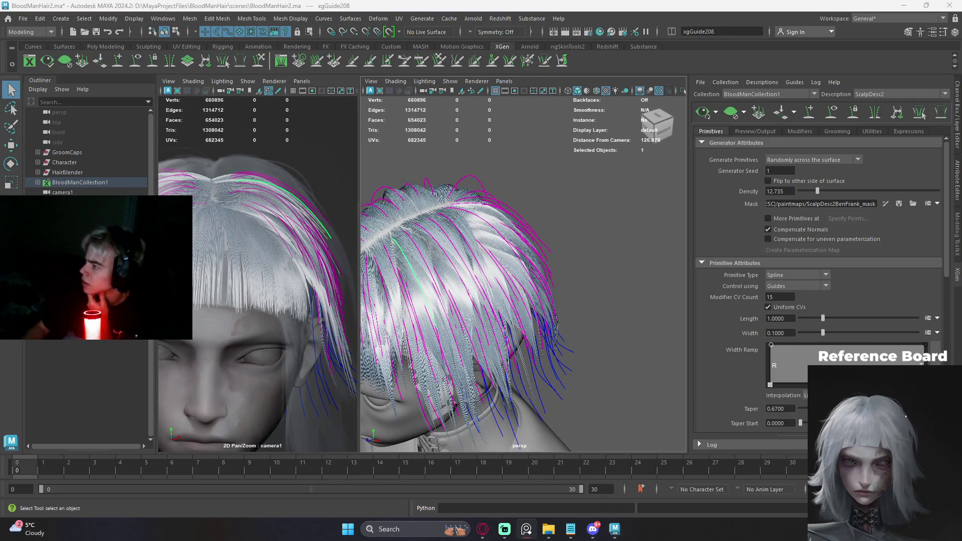
{"action": "mouse_move", "coordinate": [595, 233]}
{"action": "left_mouse_down", "text": "alt"}
{"action": "mouse_move", "coordinate": [541, 219]}
{"action": "mouse_move", "coordinate": [608, 204]}
{"action": "left_mouse_up", "text": "alt"}
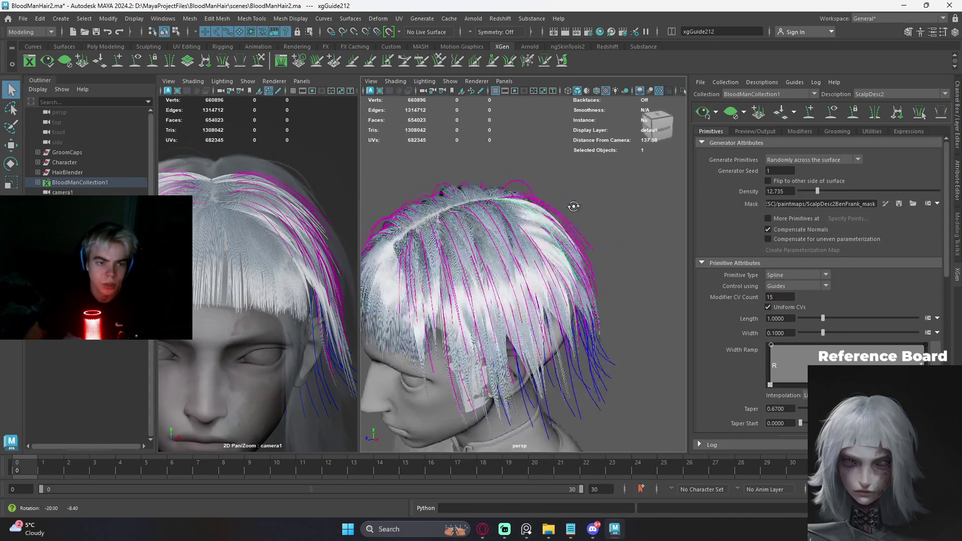
{"action": "left_click_drag", "start_coordinate": [317, 231], "coordinate": [307, 226], "text": "alt"}
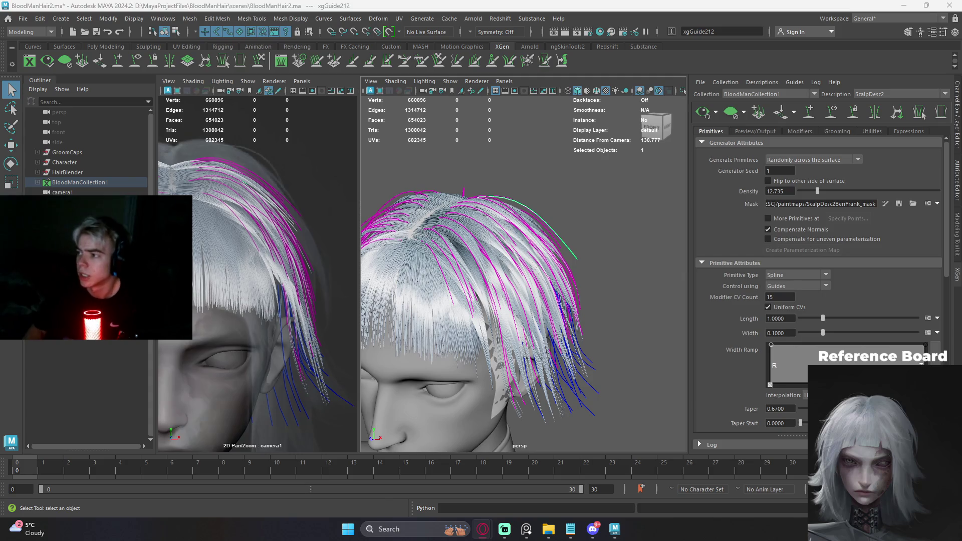
{"action": "left_click_drag", "start_coordinate": [577, 268], "coordinate": [598, 256], "text": "alt"}
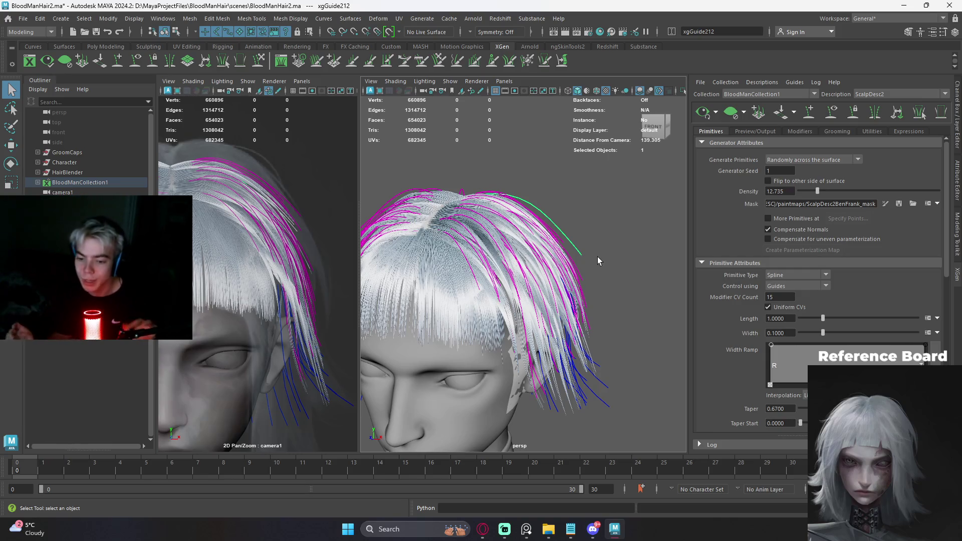
{"action": "mouse_move", "coordinate": [598, 257]}
{"action": "left_mouse_down", "text": "alt"}
{"action": "mouse_move", "coordinate": [587, 227]}
{"action": "mouse_move", "coordinate": [572, 238]}
{"action": "left_mouse_up", "text": "alt"}
{"action": "scroll", "coordinate": [569, 246], "scroll_direction": "up", "scroll_amount": 2}
{"action": "scroll", "coordinate": [576, 240], "scroll_direction": "up", "scroll_amount": 2}
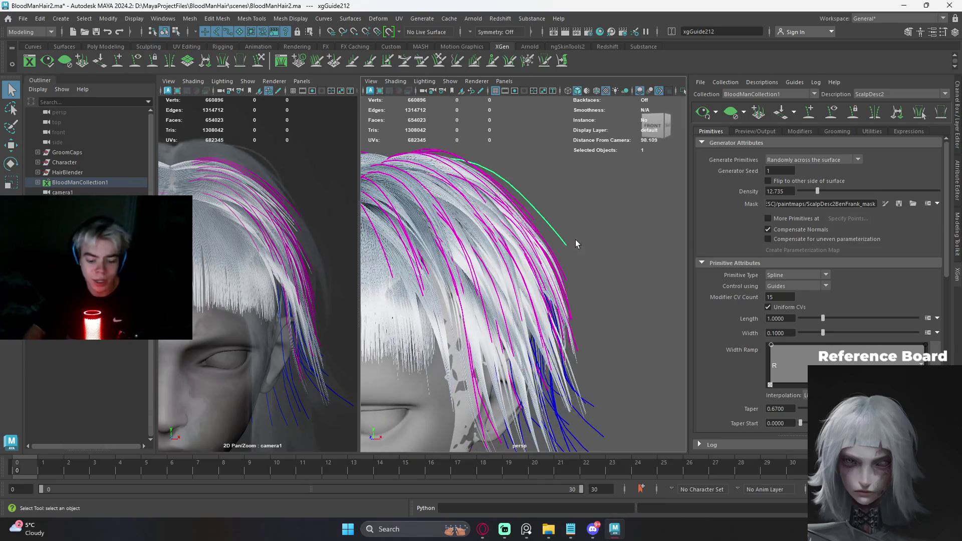
- Lengthen the selected guide by scaling it, then brush the guides to curve down around the head
{"action": "key", "text": "r"}
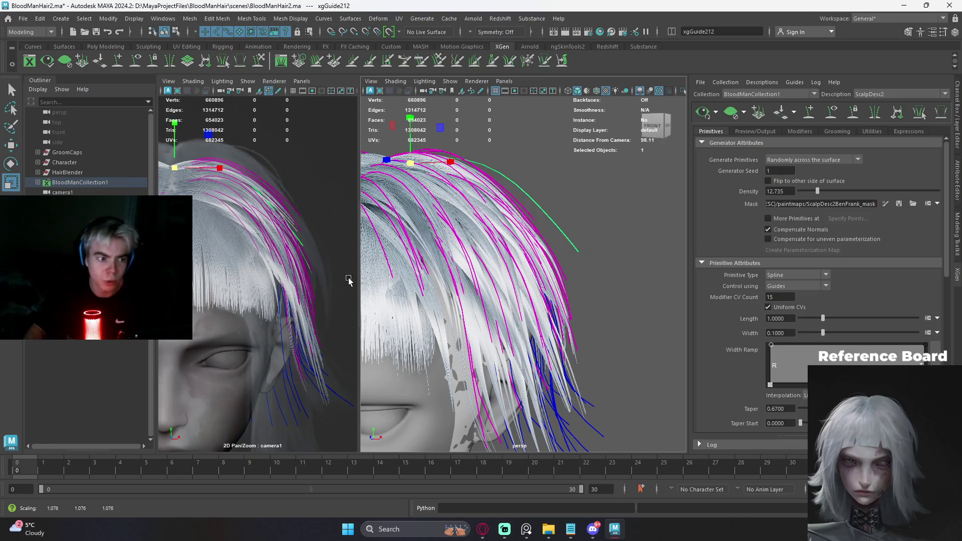
{"action": "middle_click_drag", "start_coordinate": [332, 279], "coordinate": [331, 238]}
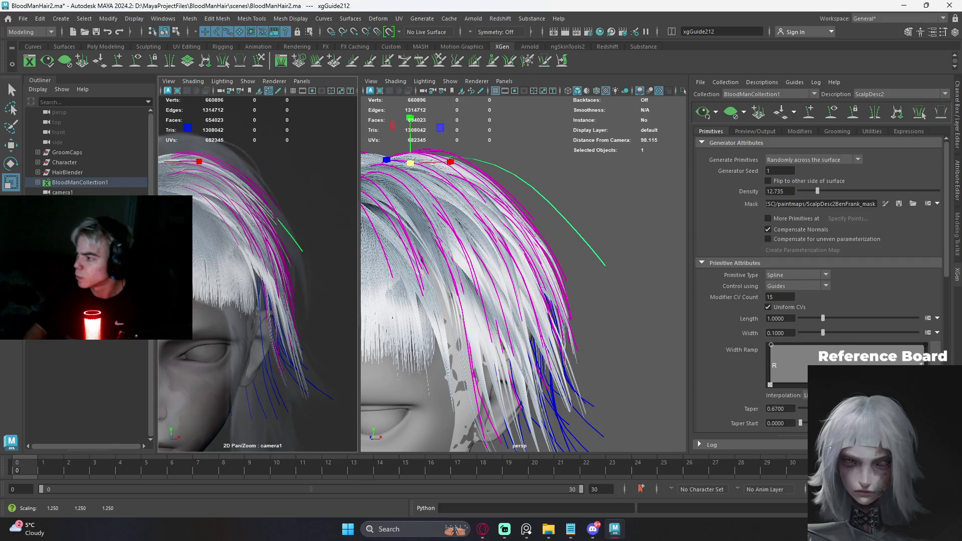
{"action": "left_click_drag", "start_coordinate": [578, 208], "coordinate": [613, 225], "text": "alt"}
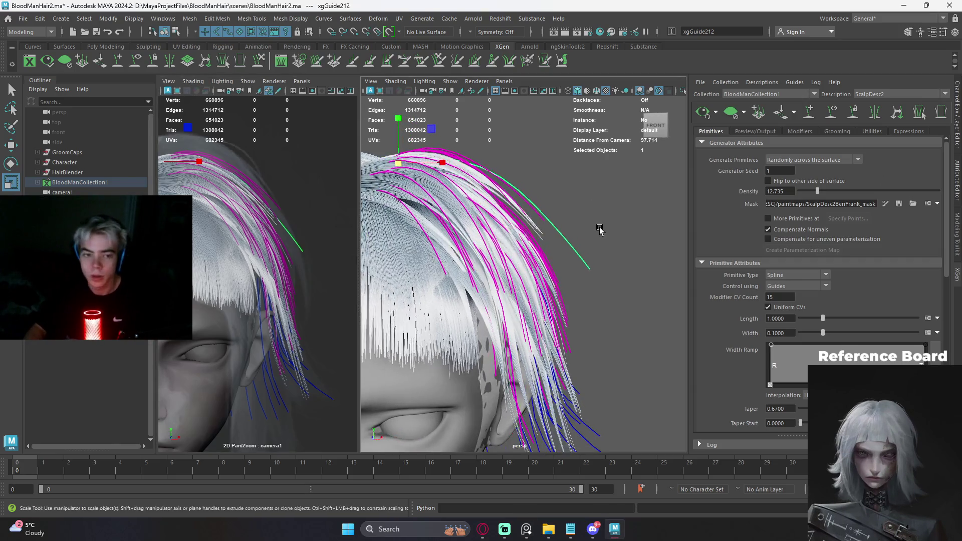
{"action": "left_click", "coordinate": [261, 60]}
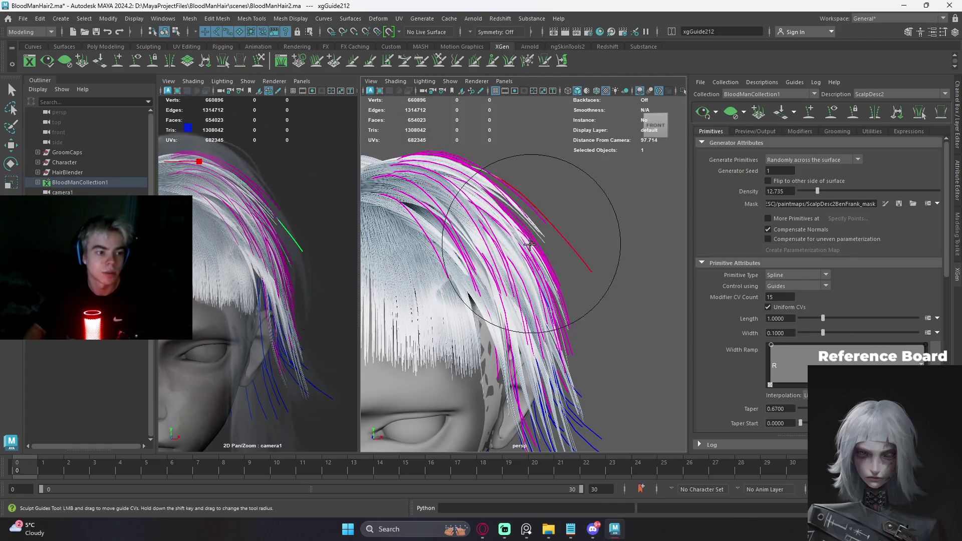
{"action": "left_click_drag", "start_coordinate": [318, 257], "coordinate": [282, 218]}
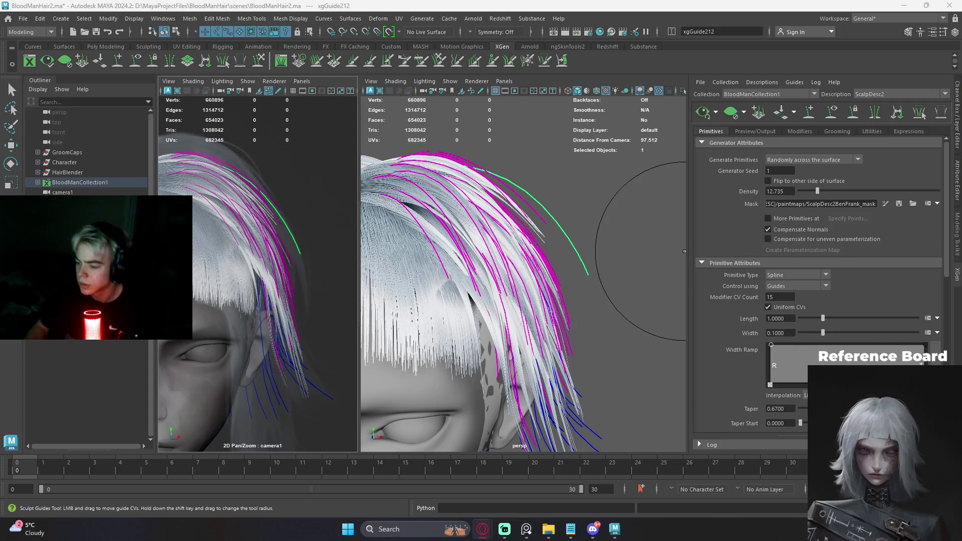
{"action": "middle_click_drag", "start_coordinate": [461, 215], "coordinate": [528, 214], "text": "alt"}
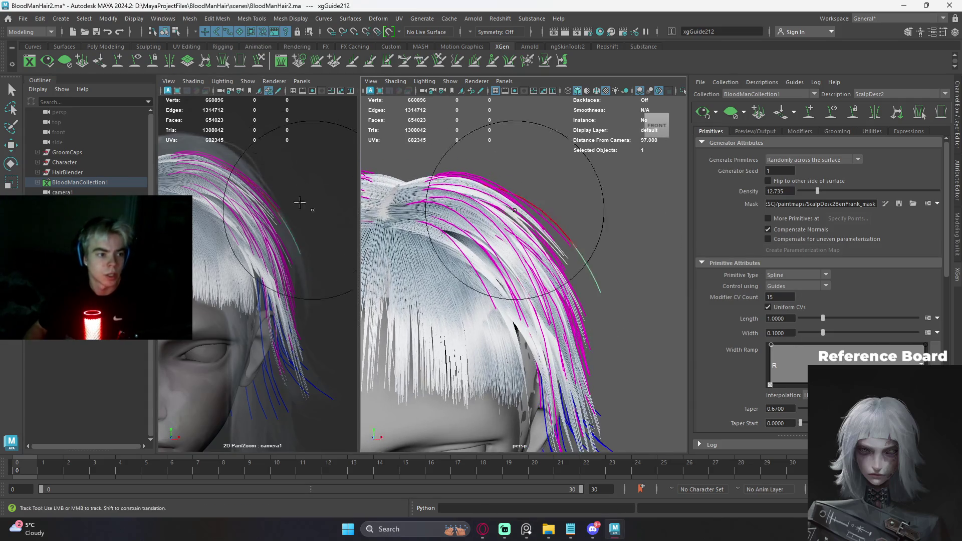
- Scale the red hair guide up slightly and return to the Sculpt Guides brush
{"action": "middle_click_drag", "start_coordinate": [303, 205], "coordinate": [364, 244]}
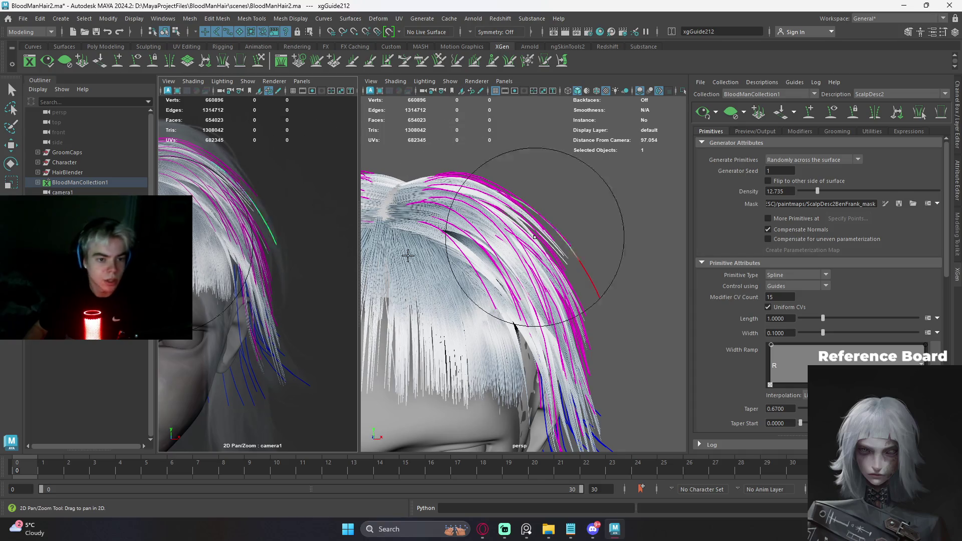
{"action": "left_click", "coordinate": [575, 263]}
{"action": "key", "text": "r"}
{"action": "middle_click_drag", "start_coordinate": [591, 241], "coordinate": [610, 245]}
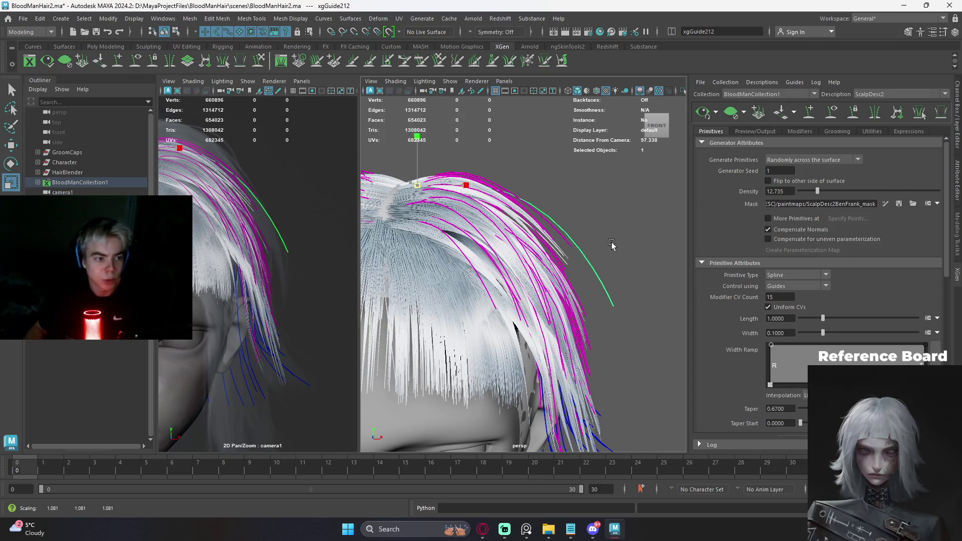
{"action": "key", "text": "s"}
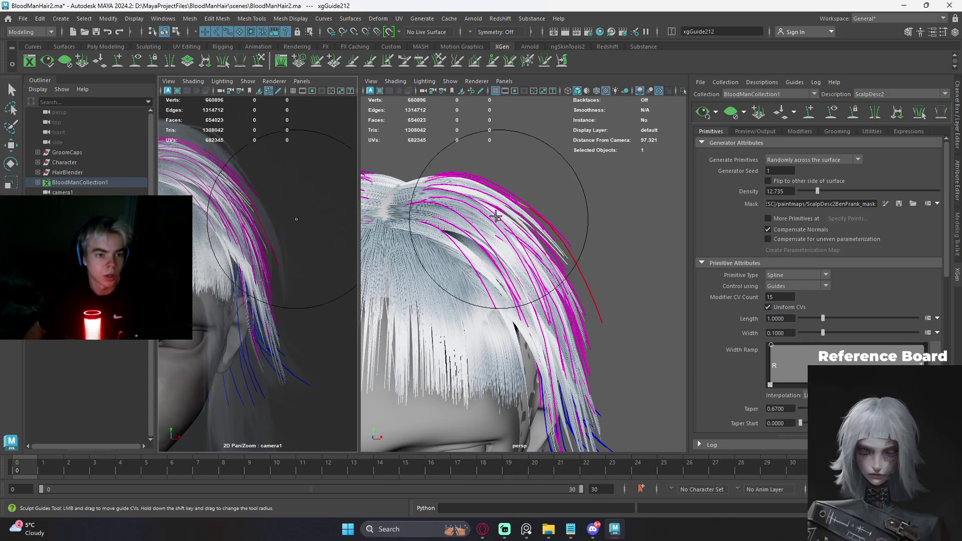
- Review the bob from the top, three-quarter front and side profile
{"action": "mouse_move", "coordinate": [498, 218]}
{"action": "left_mouse_down", "text": "alt"}
{"action": "mouse_move", "coordinate": [566, 204]}
{"action": "mouse_move", "coordinate": [473, 198]}
{"action": "left_mouse_up", "text": "alt"}
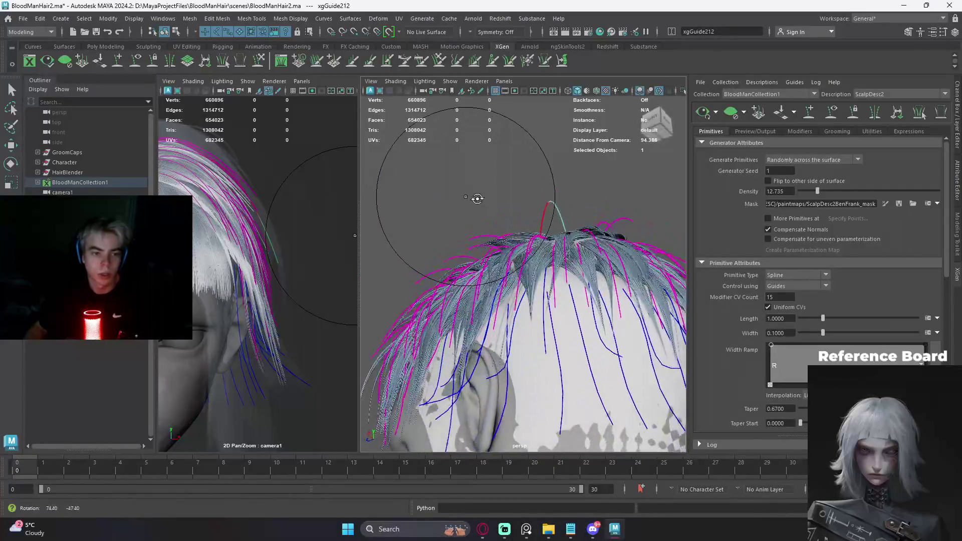
{"action": "left_click_drag", "start_coordinate": [473, 198], "coordinate": [702, 112], "text": "alt"}
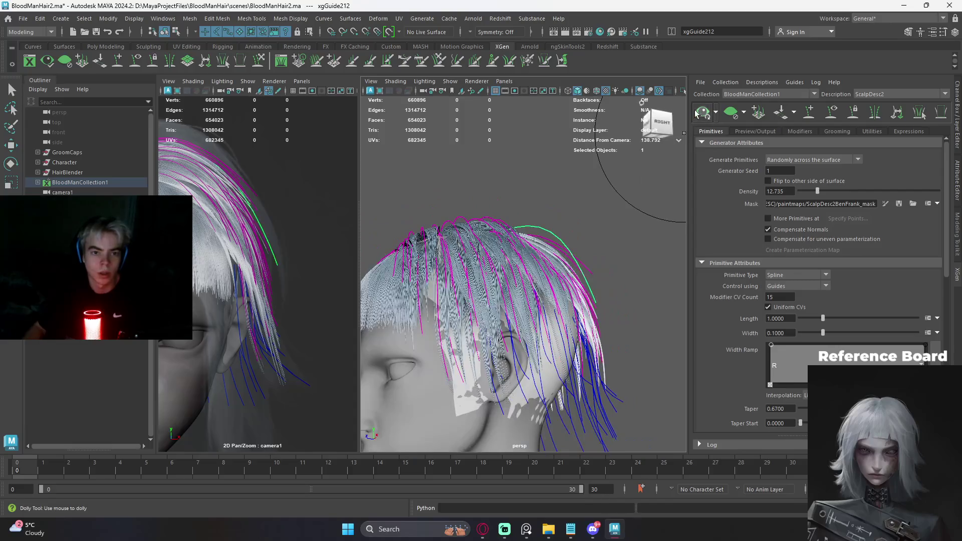
{"action": "scroll", "coordinate": [607, 182], "scroll_direction": "up", "scroll_amount": 3}
{"action": "scroll", "coordinate": [569, 241], "scroll_direction": "down", "scroll_amount": 5}
{"action": "left_click_drag", "start_coordinate": [569, 241], "coordinate": [693, 132], "text": "alt"}
{"action": "scroll", "coordinate": [569, 226], "scroll_direction": "up", "scroll_amount": 2}
{"action": "scroll", "coordinate": [569, 225], "scroll_direction": "down", "scroll_amount": 4}
{"action": "middle_click_drag", "start_coordinate": [569, 226], "coordinate": [679, 128], "text": "alt"}
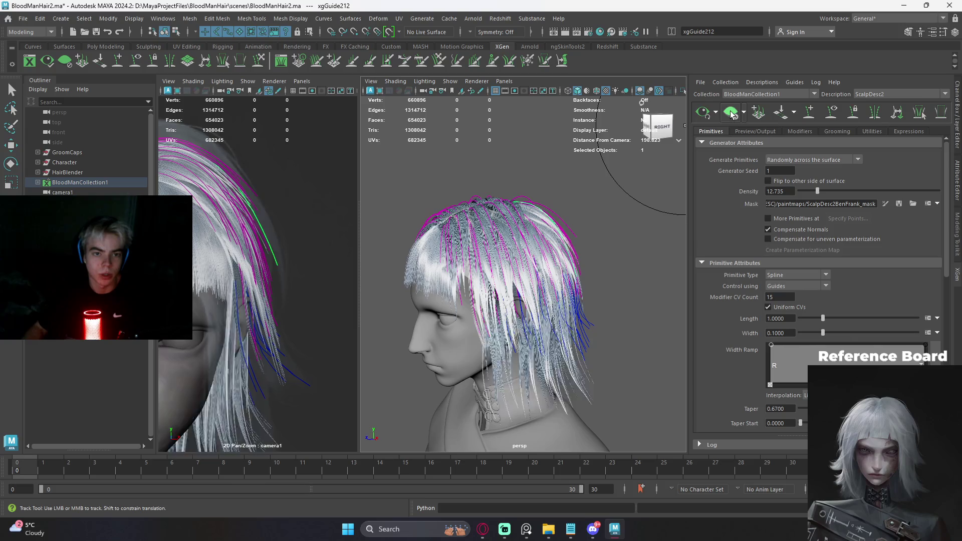
{"action": "mouse_move", "coordinate": [612, 193]}
{"action": "left_mouse_down", "text": "alt"}
{"action": "mouse_move", "coordinate": [548, 217]}
{"action": "mouse_move", "coordinate": [590, 256]}
{"action": "left_mouse_up", "text": "alt"}
{"action": "scroll", "coordinate": [587, 216], "scroll_direction": "up", "scroll_amount": 5}
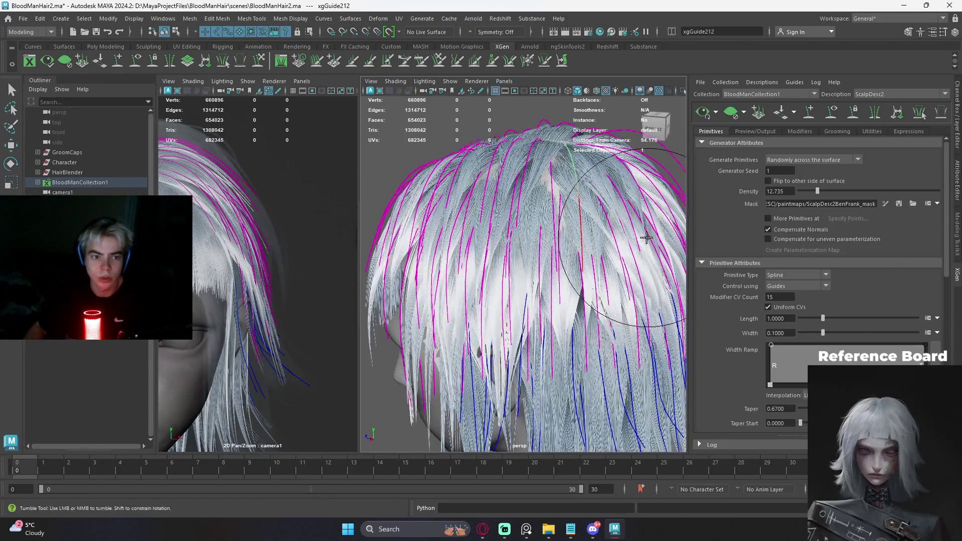
{"action": "scroll", "coordinate": [590, 255], "scroll_direction": "down", "scroll_amount": 5}
{"action": "mouse_move", "coordinate": [590, 255]}
{"action": "left_mouse_down", "text": "alt"}
{"action": "mouse_move", "coordinate": [636, 184]}
{"action": "mouse_move", "coordinate": [610, 213]}
{"action": "left_mouse_up", "text": "alt"}
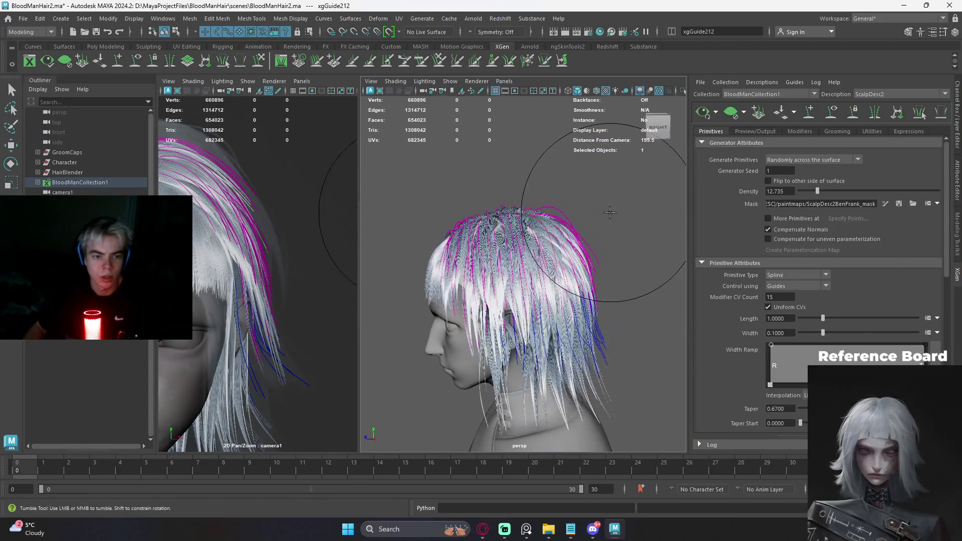
{"action": "middle_click_drag", "start_coordinate": [451, 234], "coordinate": [439, 228], "text": "alt"}
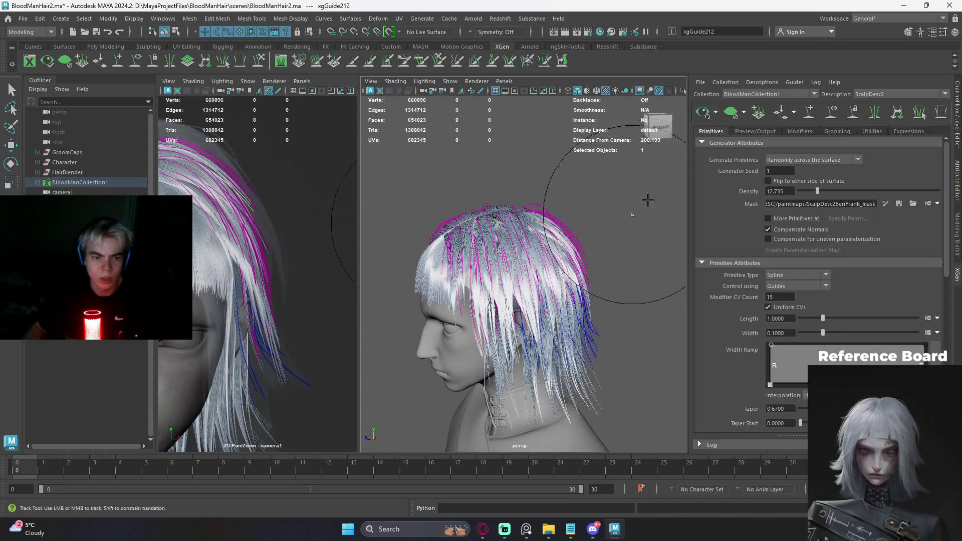
{"action": "middle_click_drag", "start_coordinate": [639, 185], "coordinate": [609, 200], "text": "alt"}
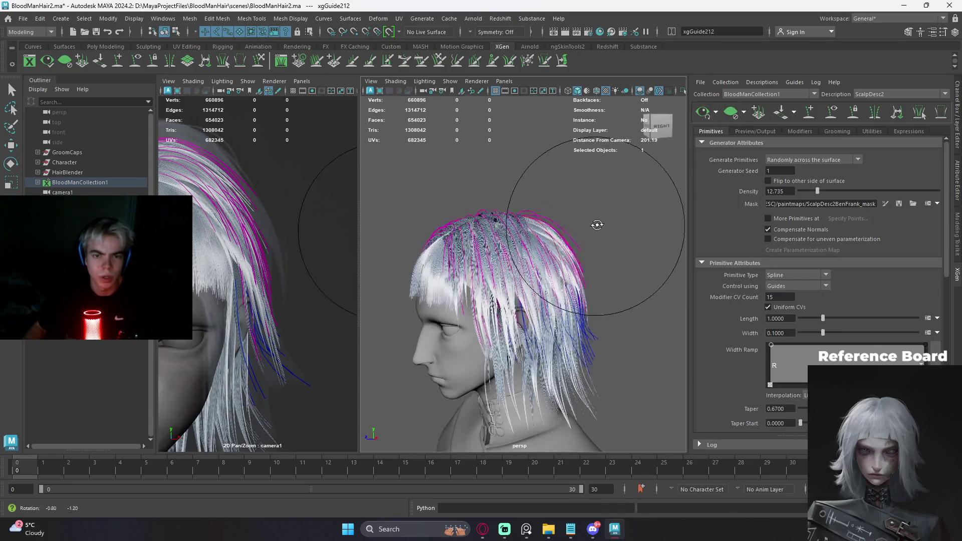
{"action": "left_click_drag", "start_coordinate": [610, 201], "coordinate": [605, 209], "text": "alt"}
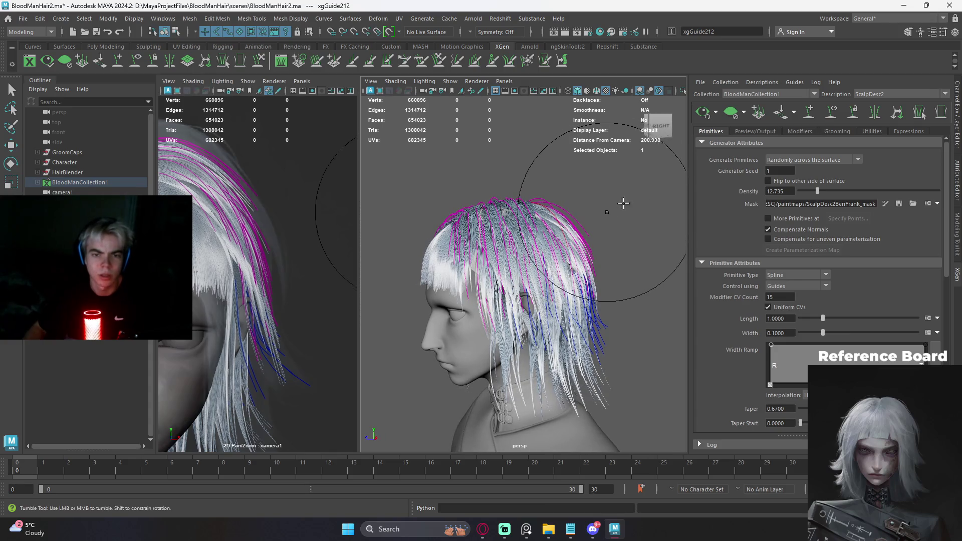
{"action": "scroll", "coordinate": [612, 210], "scroll_direction": "up", "scroll_amount": 1}
{"action": "scroll", "coordinate": [614, 218], "scroll_direction": "up", "scroll_amount": 1}
{"action": "scroll", "coordinate": [620, 229], "scroll_direction": "up", "scroll_amount": 1}
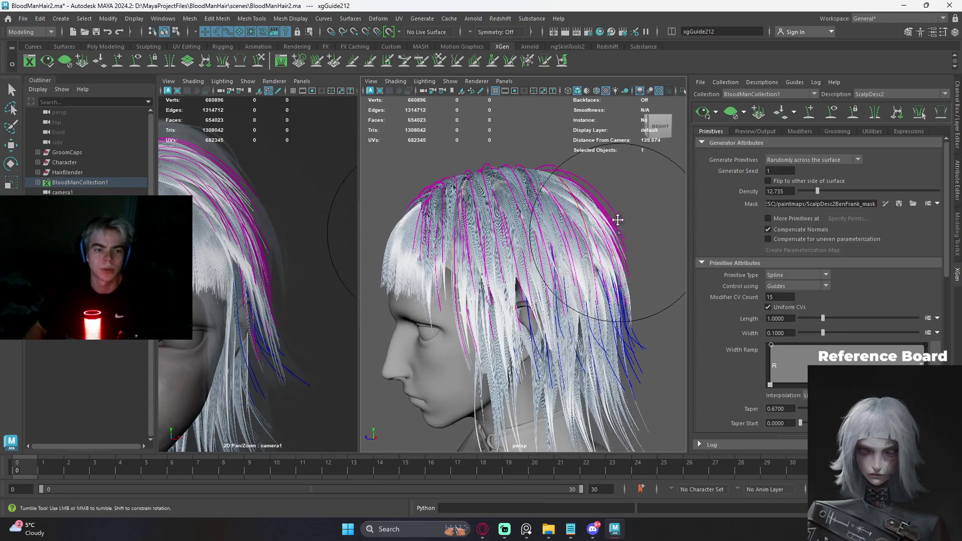
{"action": "scroll", "coordinate": [617, 215], "scroll_direction": "down", "scroll_amount": 3}
{"action": "scroll", "coordinate": [586, 227], "scroll_direction": "up", "scroll_amount": 1}
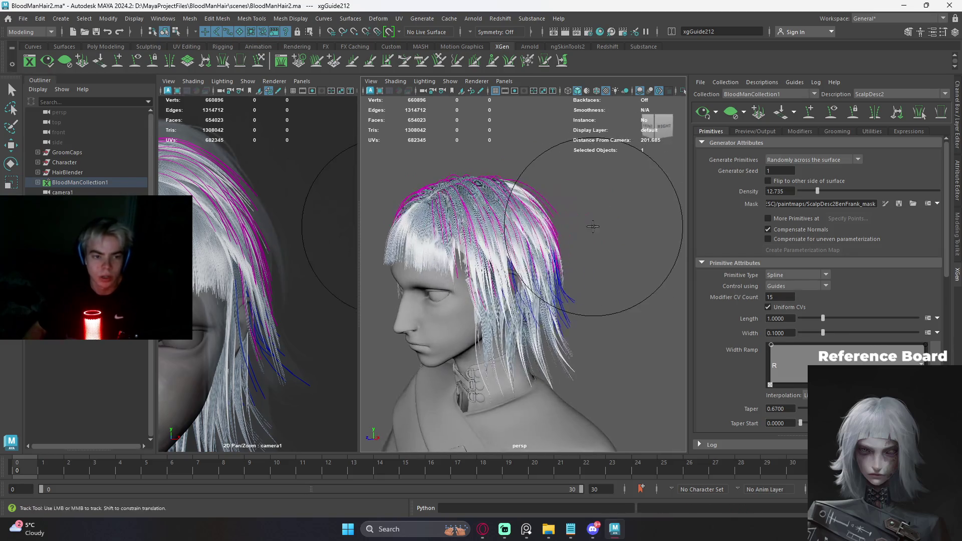
{"action": "scroll", "coordinate": [585, 227], "scroll_direction": "up", "scroll_amount": 2}
- Switch the XGen editor from ScalpDesc2 to the HeadDesc1 description and view the head's profile
{"action": "left_click", "coordinate": [896, 94]}
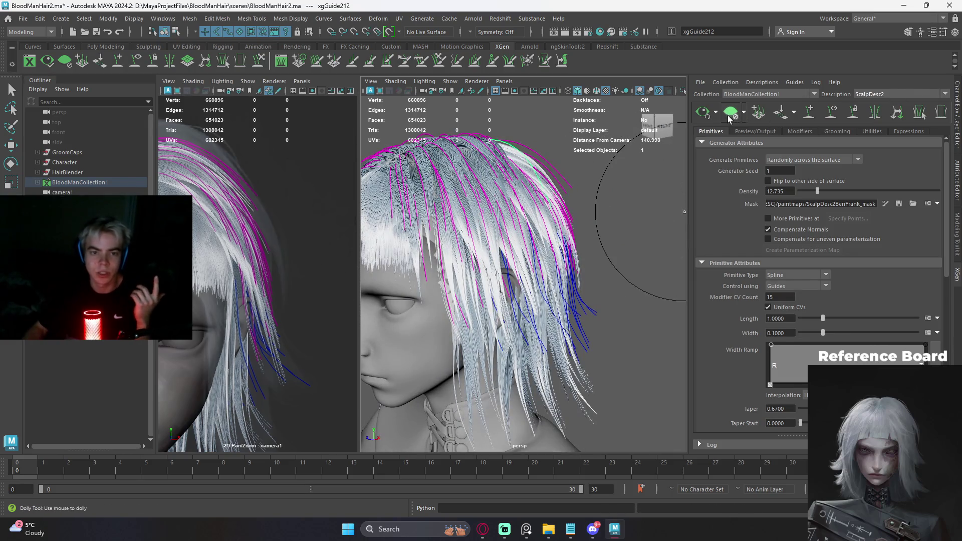
{"action": "scroll", "coordinate": [633, 206], "scroll_direction": "down", "scroll_amount": 1}
{"action": "scroll", "coordinate": [634, 206], "scroll_direction": "down", "scroll_amount": 2}
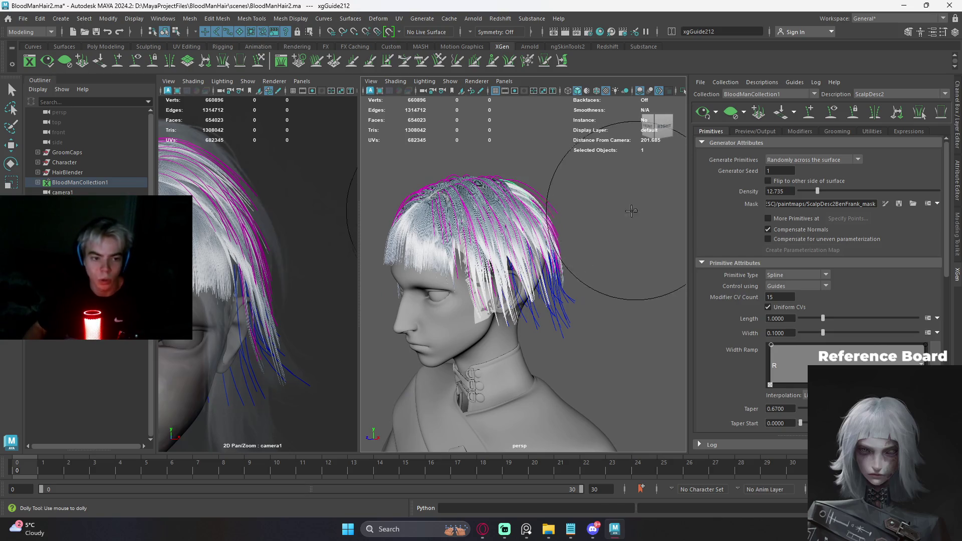
{"action": "scroll", "coordinate": [636, 211], "scroll_direction": "up", "scroll_amount": 3}
{"action": "scroll", "coordinate": [634, 213], "scroll_direction": "down", "scroll_amount": 1}
{"action": "middle_click_drag", "start_coordinate": [594, 215], "coordinate": [634, 225], "text": "alt"}
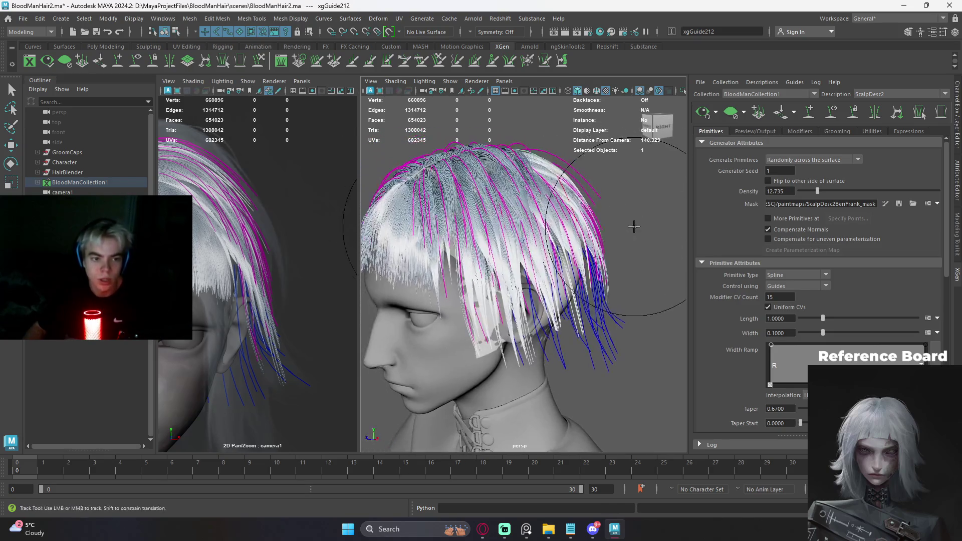
{"action": "scroll", "coordinate": [634, 225], "scroll_direction": "down", "scroll_amount": 2}
{"action": "mouse_move", "coordinate": [633, 225]}
{"action": "left_mouse_down", "text": "alt"}
{"action": "mouse_move", "coordinate": [569, 236]}
{"action": "mouse_move", "coordinate": [673, 179]}
{"action": "left_mouse_up", "text": "alt"}
{"action": "scroll", "coordinate": [610, 223], "scroll_direction": "down", "scroll_amount": 2}
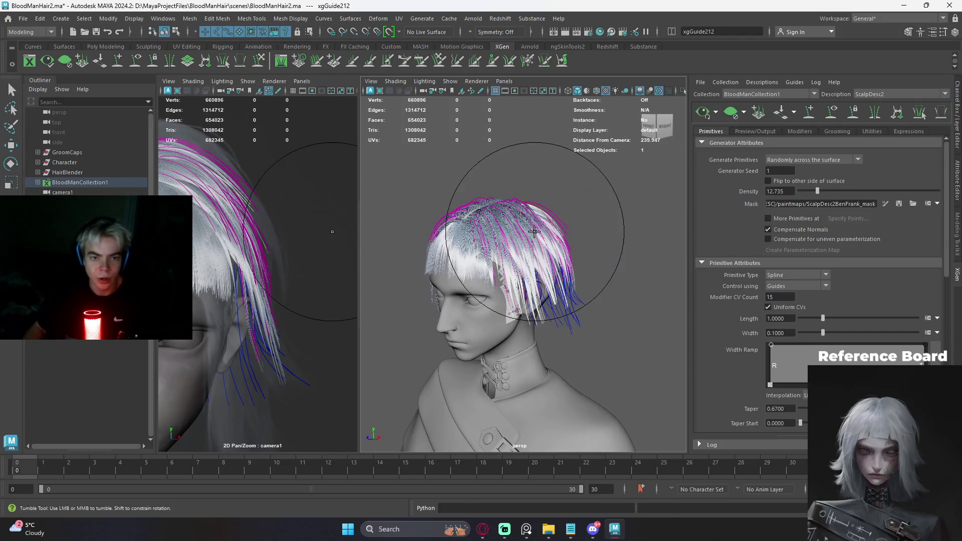
{"action": "left_click", "coordinate": [897, 93]}
{"action": "mouse_move", "coordinate": [590, 234]}
{"action": "left_mouse_down", "text": "alt"}
{"action": "mouse_move", "coordinate": [613, 210]}
{"action": "mouse_move", "coordinate": [665, 225]}
{"action": "left_mouse_up", "text": "alt"}
{"action": "scroll", "coordinate": [601, 218], "scroll_direction": "up", "scroll_amount": 2}
{"action": "scroll", "coordinate": [613, 209], "scroll_direction": "up", "scroll_amount": 2}
- Slightly reshape the HeadDesc1 guide over the forehead, then bring up the Downloads folder
{"action": "key", "text": "r"}
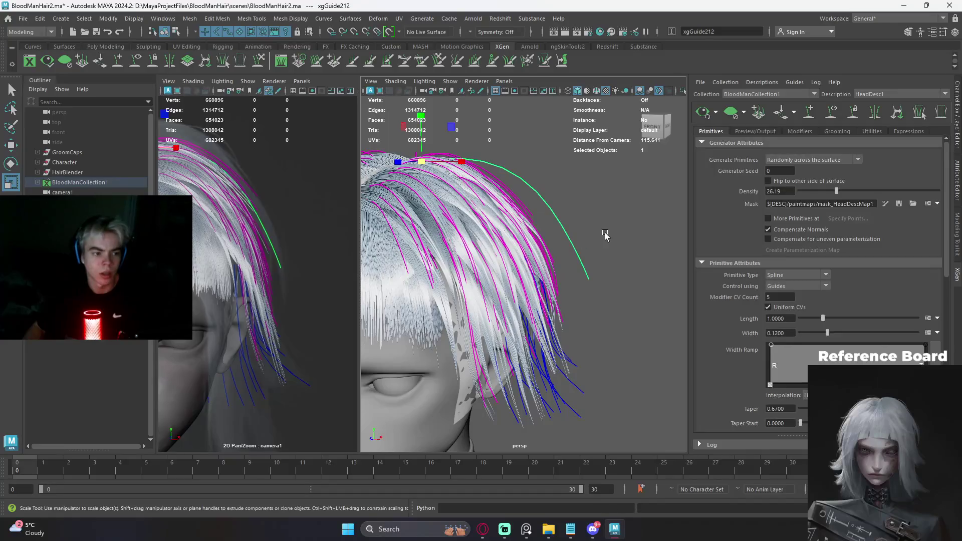
{"action": "key", "text": "y"}
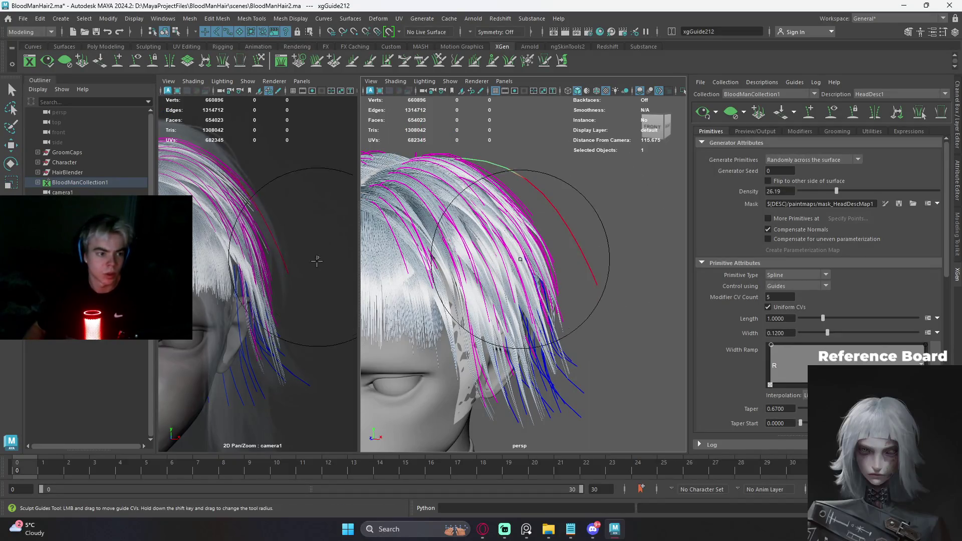
{"action": "left_click_drag", "start_coordinate": [282, 242], "coordinate": [270, 208]}
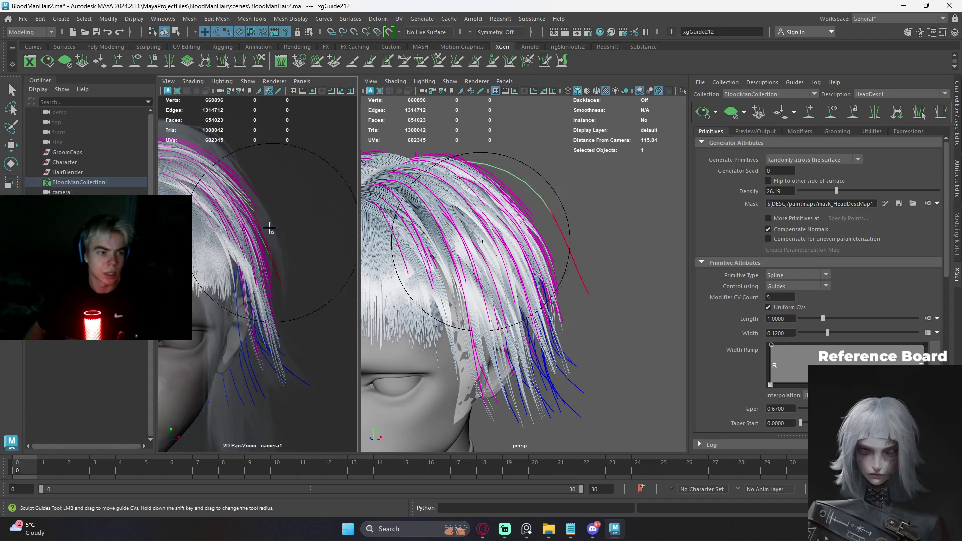
{"action": "left_click", "coordinate": [549, 529]}
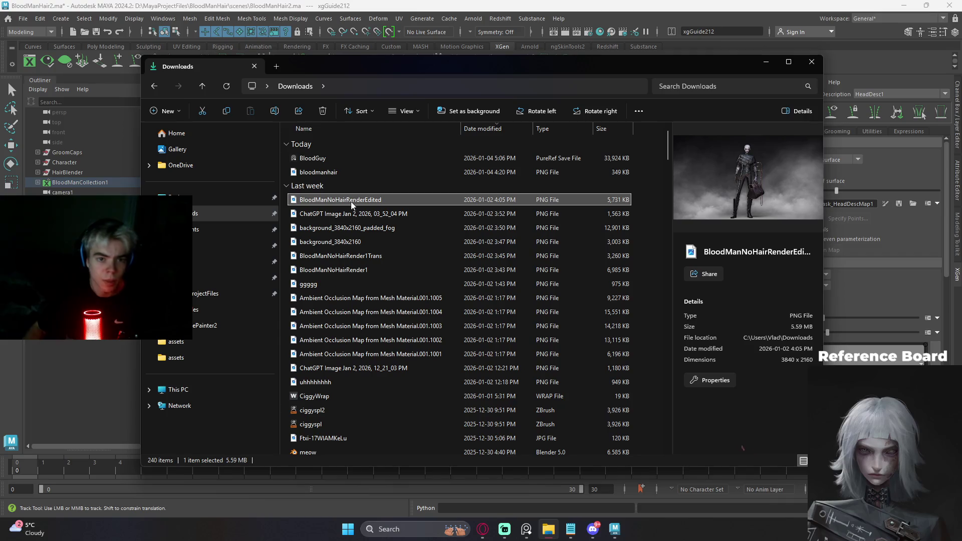
- View the BloodManNoHairRenderEdited render full screen and resize and reposition the BloodGuy reference board
{"action": "double_click", "coordinate": [432, 199]}
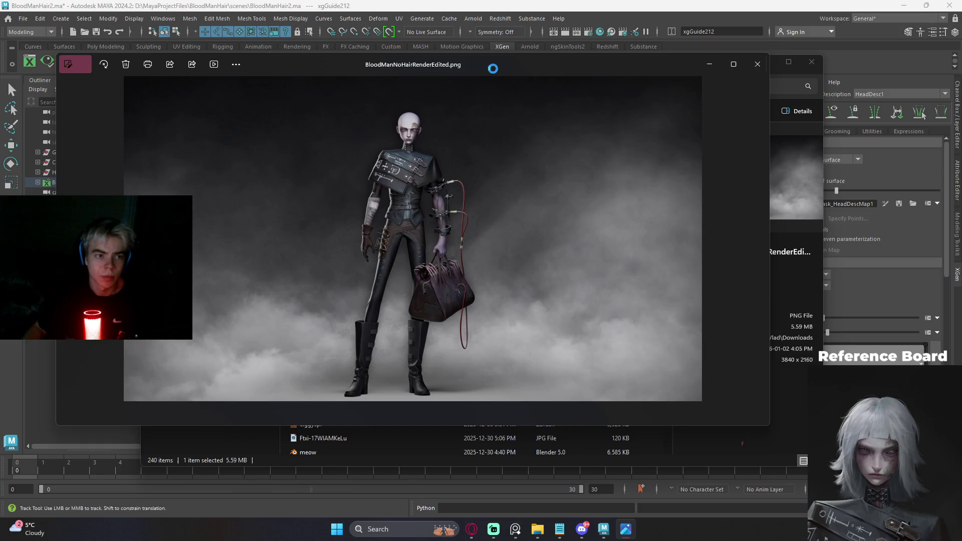
{"action": "key", "text": "F11"}
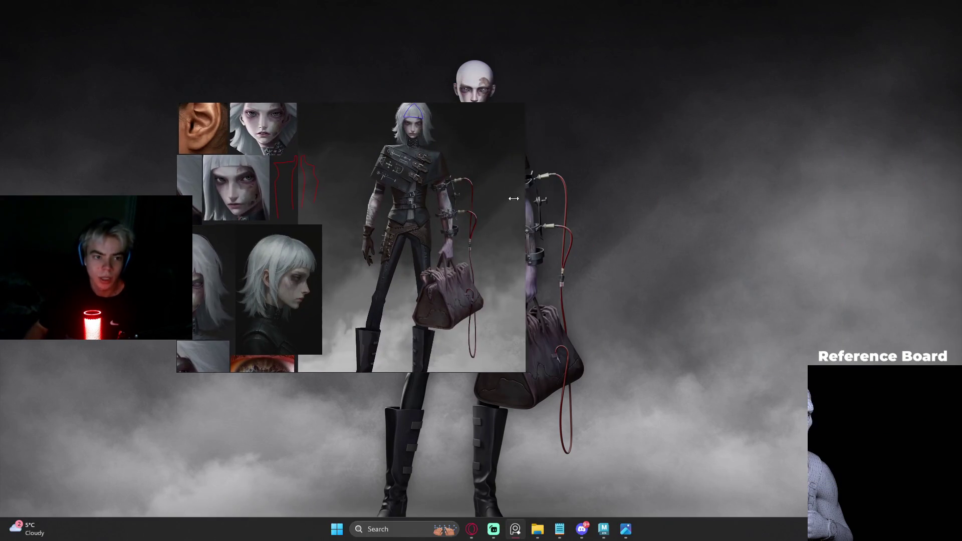
{"action": "left_click_drag", "start_coordinate": [655, 195], "coordinate": [466, 197]}
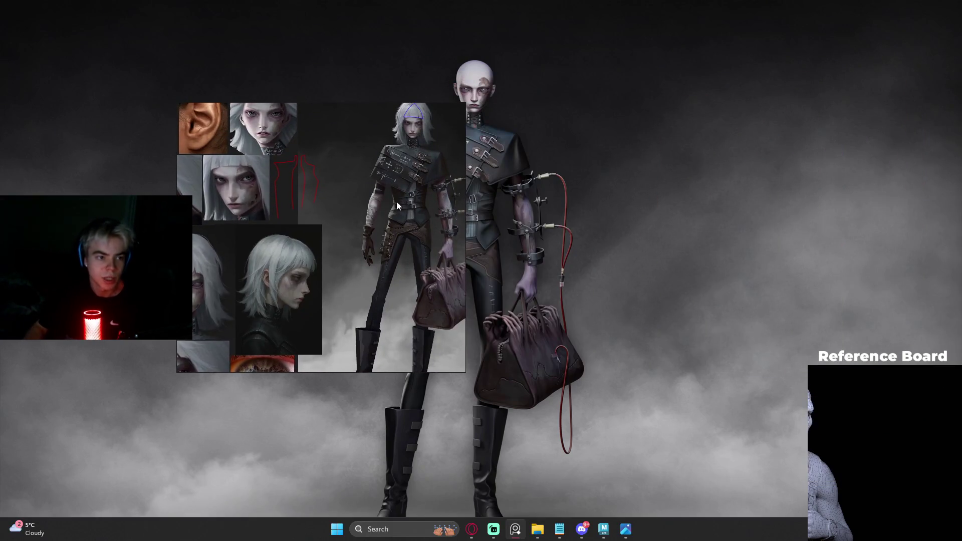
{"action": "scroll", "coordinate": [269, 205], "scroll_direction": "up", "scroll_amount": 3}
{"action": "mouse_move", "coordinate": [350, 215]}
{"action": "left_mouse_down"}
{"action": "mouse_move", "coordinate": [228, 134]}
{"action": "mouse_move", "coordinate": [221, 2]}
{"action": "left_mouse_up"}
{"action": "scroll", "coordinate": [216, 302], "scroll_direction": "down", "scroll_amount": 2}
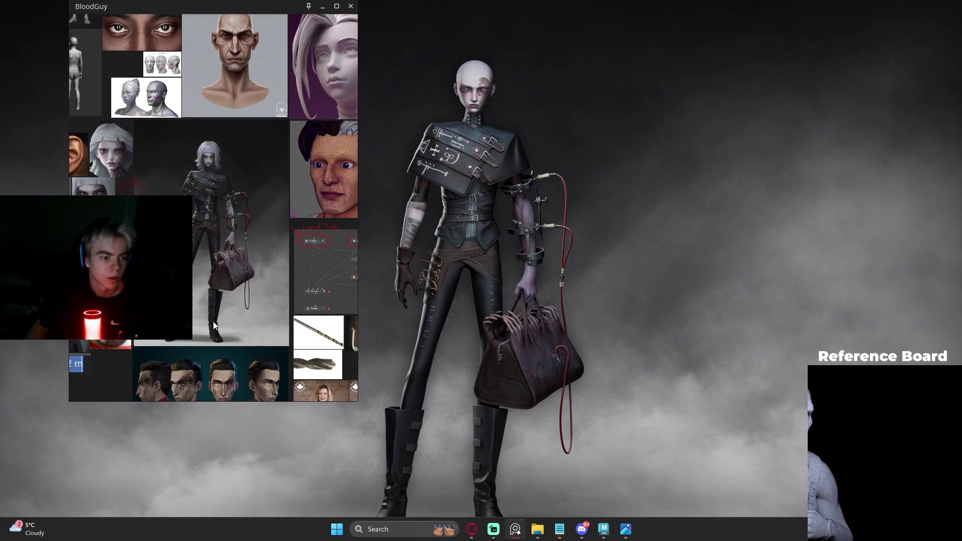
{"action": "left_click_drag", "start_coordinate": [226, 401], "coordinate": [226, 517]}
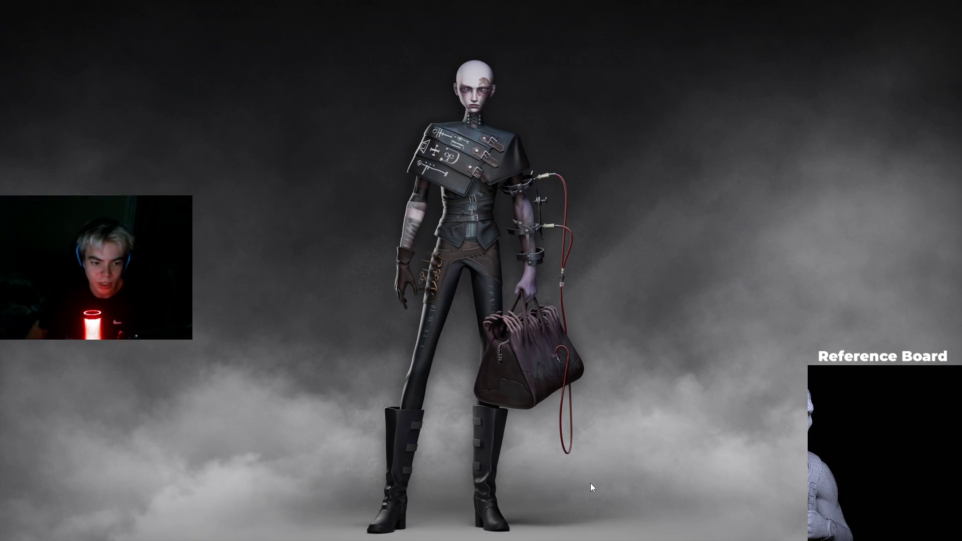
- Leave full screen, close the render image viewer and move the file browser aside
{"action": "key", "text": "alt+Tab"}
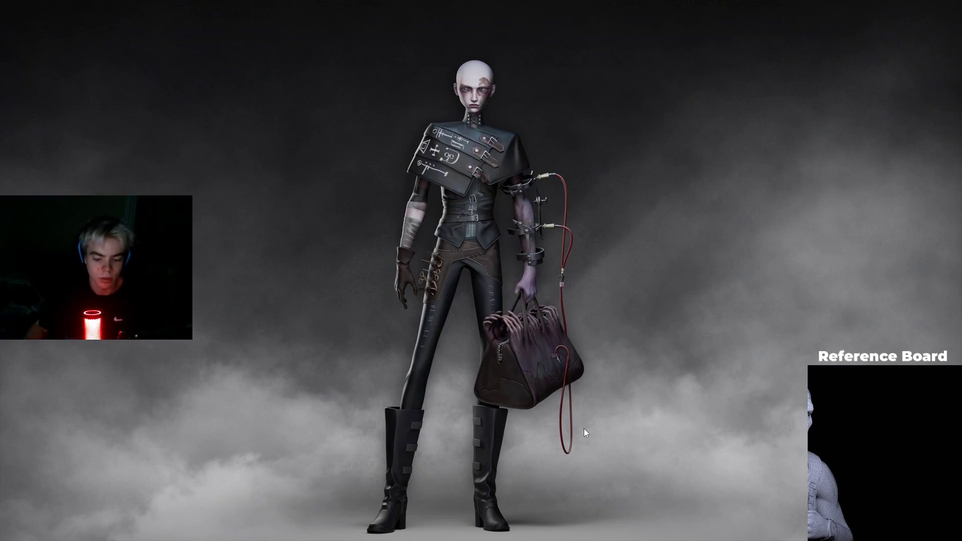
{"action": "key", "text": "Escape"}
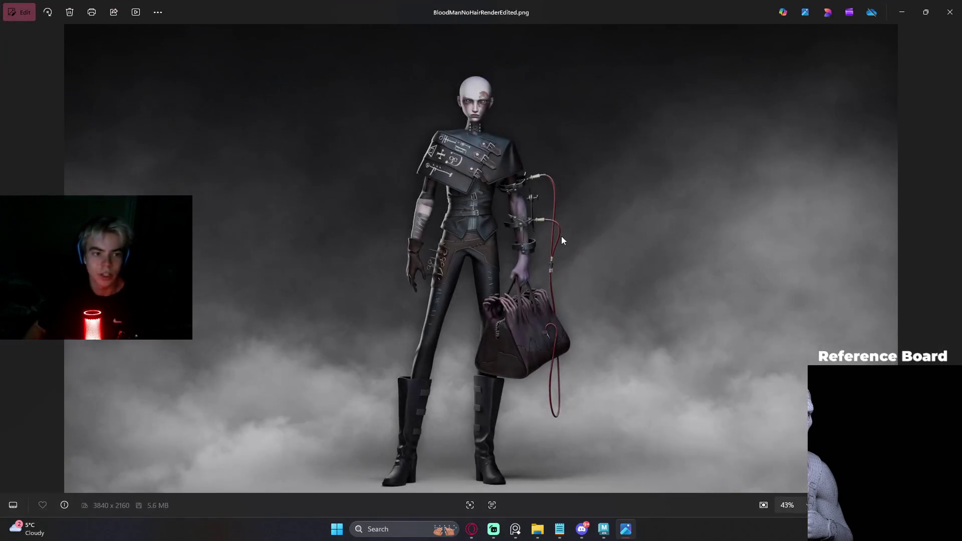
{"action": "key", "text": "alt+F4"}
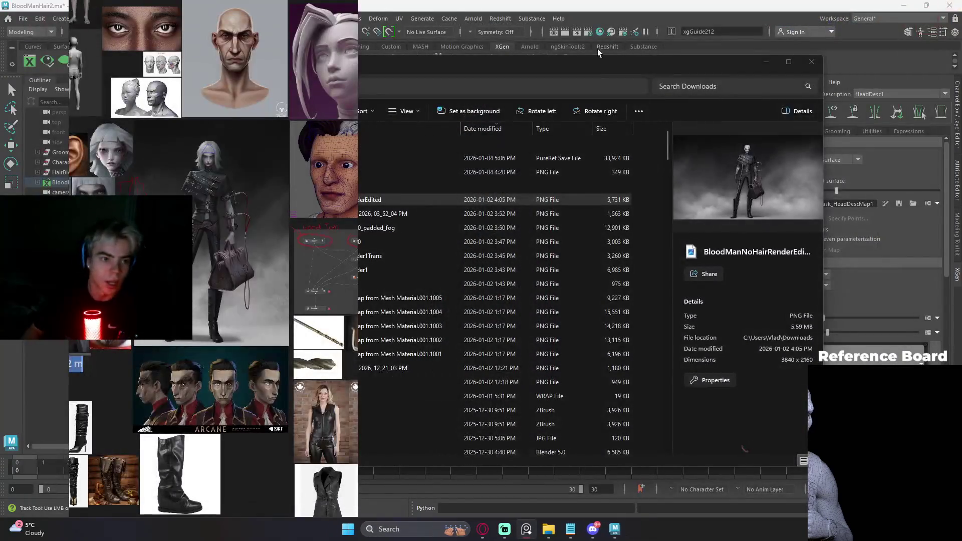
{"action": "left_click_drag", "start_coordinate": [597, 47], "coordinate": [659, 97]}
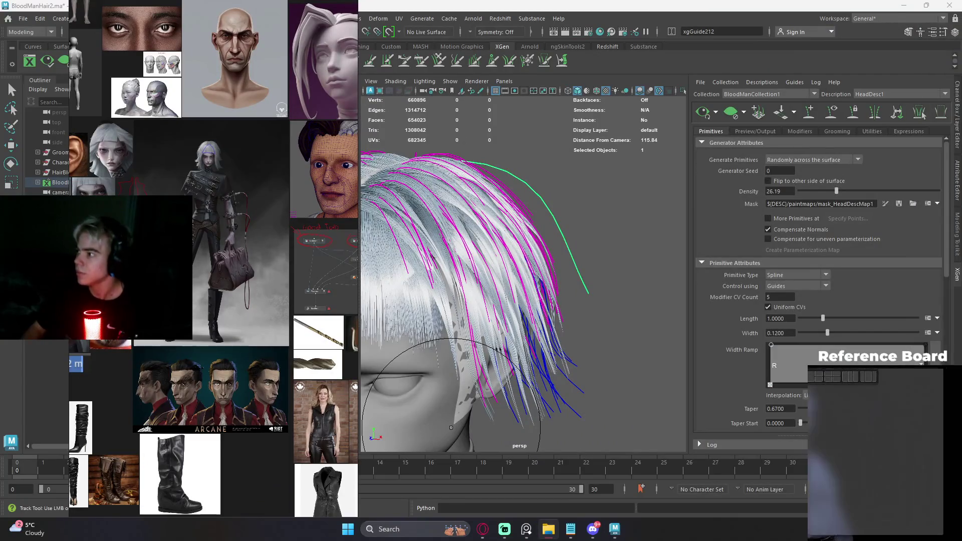
- Close the file browser, hide the reference board and reshape the tip of the side hair guide
{"action": "left_click", "coordinate": [956, 368]}
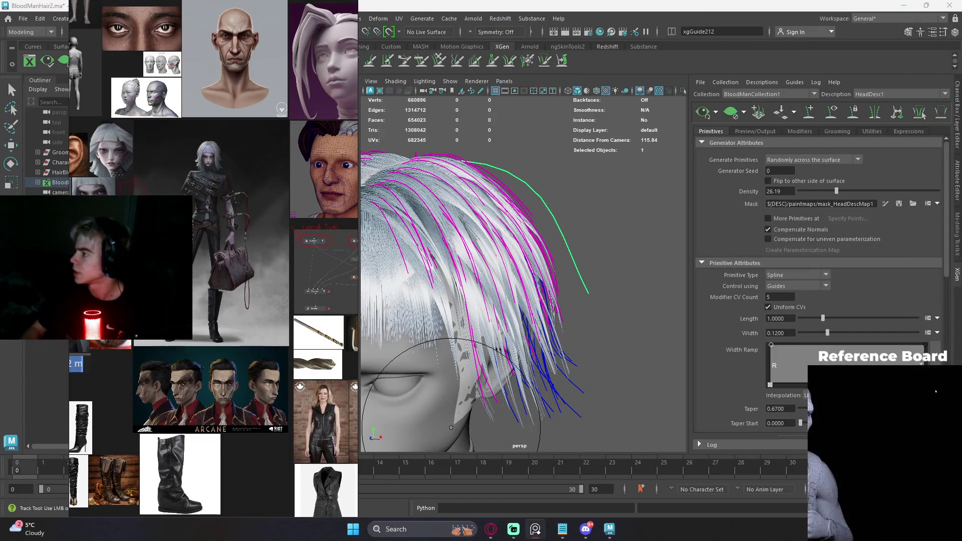
{"action": "key", "text": "alt+Tab"}
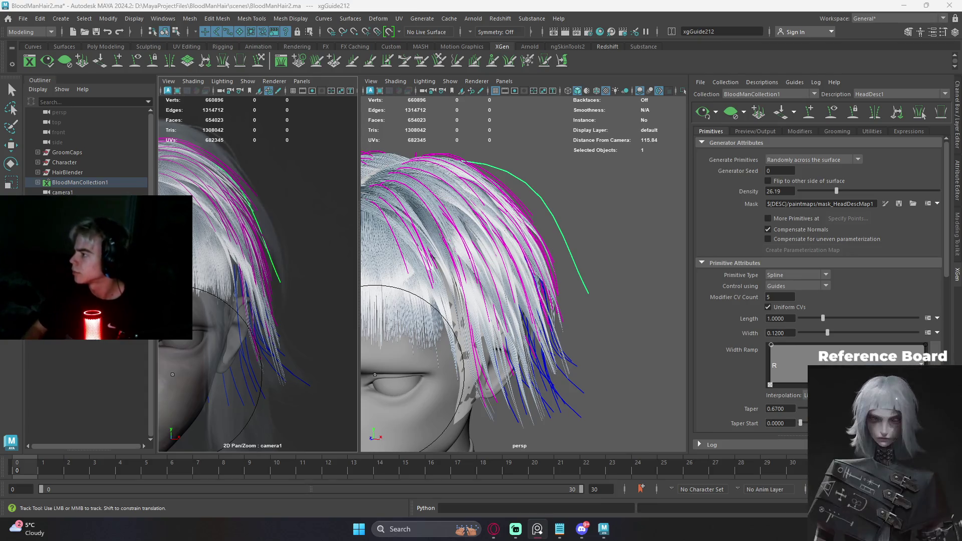
{"action": "mouse_move", "coordinate": [607, 265]}
{"action": "left_mouse_down", "text": "alt"}
{"action": "mouse_move", "coordinate": [591, 247]}
{"action": "mouse_move", "coordinate": [516, 248]}
{"action": "left_mouse_up", "text": "alt"}
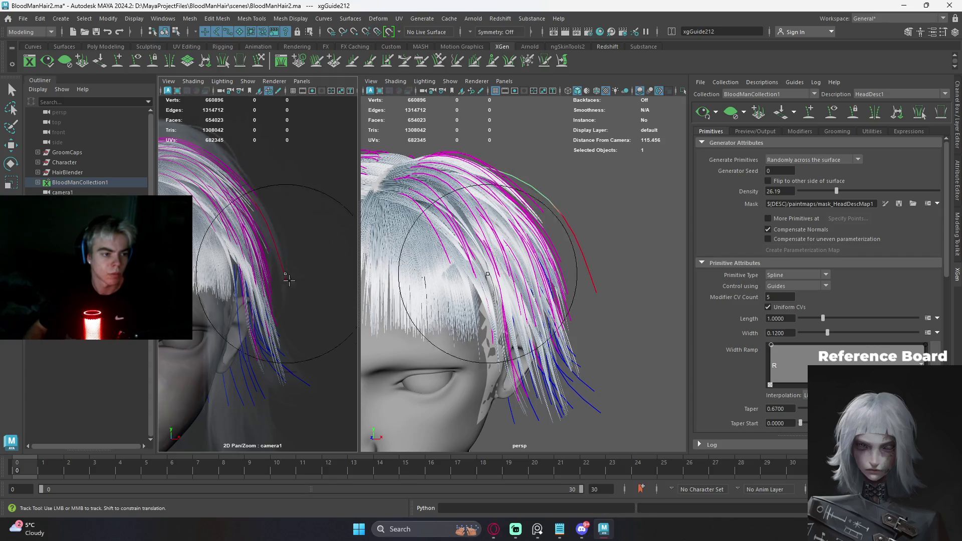
{"action": "left_click_drag", "start_coordinate": [597, 284], "coordinate": [593, 290]}
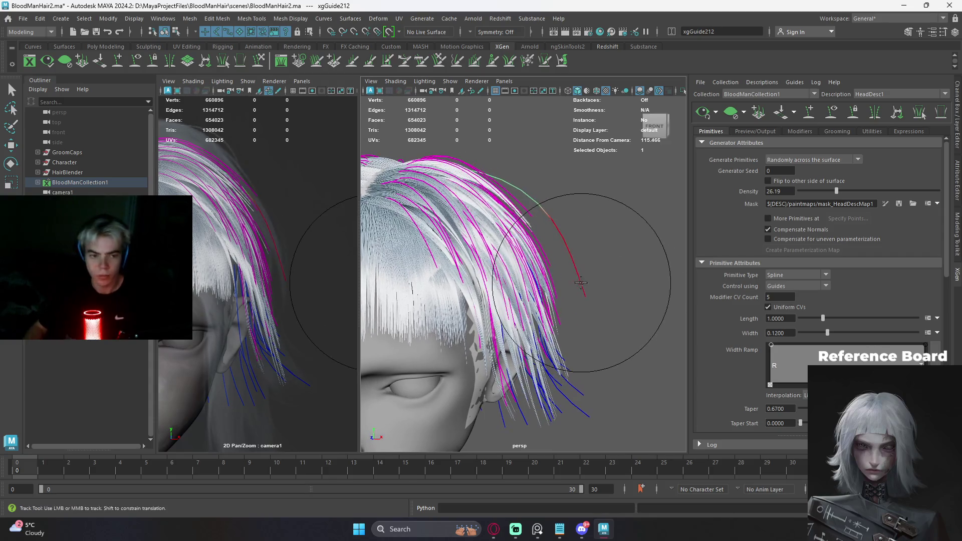
{"action": "scroll", "coordinate": [576, 271], "scroll_direction": "down", "scroll_amount": 5}
- Check the hair from several angles, return to object selection and face the hair frontally
{"action": "left_click_drag", "start_coordinate": [597, 226], "coordinate": [701, 124], "text": "alt"}
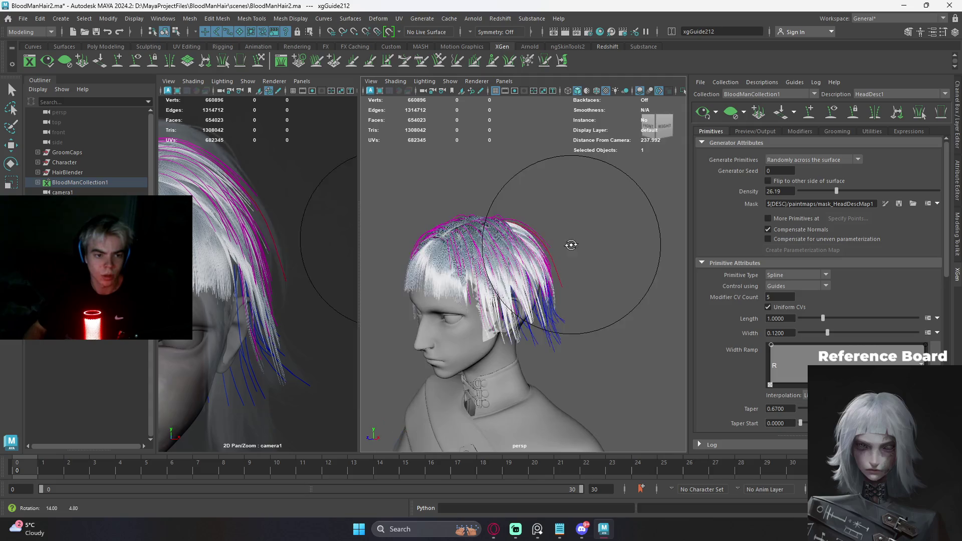
{"action": "left_click_drag", "start_coordinate": [653, 164], "coordinate": [453, 228], "text": "alt"}
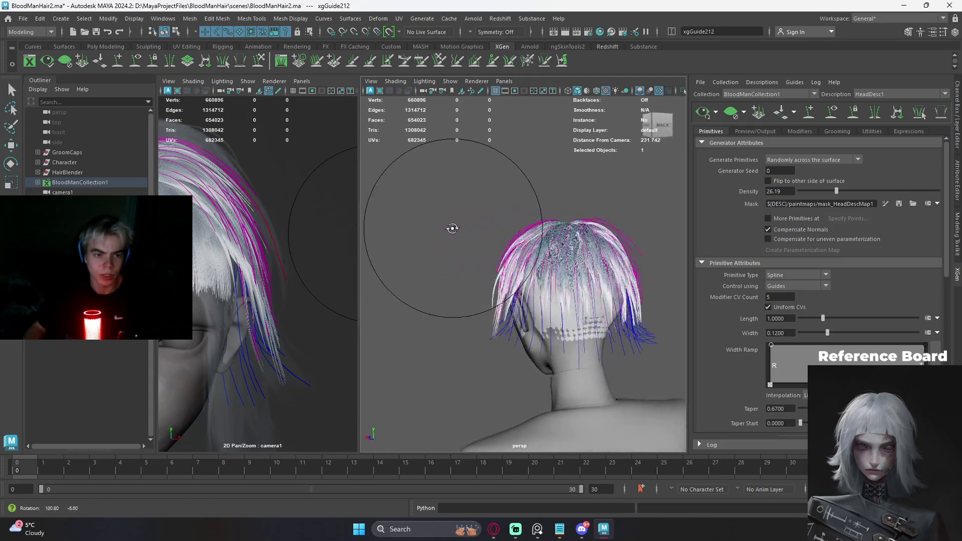
{"action": "scroll", "coordinate": [600, 250], "scroll_direction": "up", "scroll_amount": 5}
{"action": "key", "text": "q"}
{"action": "mouse_move", "coordinate": [600, 250]}
{"action": "left_mouse_down", "text": "alt"}
{"action": "mouse_move", "coordinate": [478, 216]}
{"action": "mouse_move", "coordinate": [569, 234]}
{"action": "left_mouse_up", "text": "alt"}
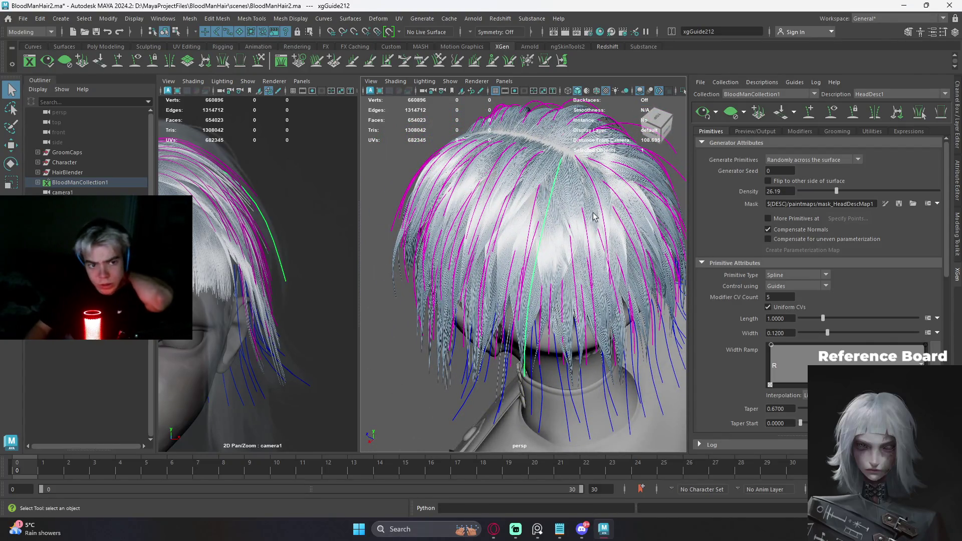
{"action": "scroll", "coordinate": [585, 172], "scroll_direction": "down", "scroll_amount": 3}
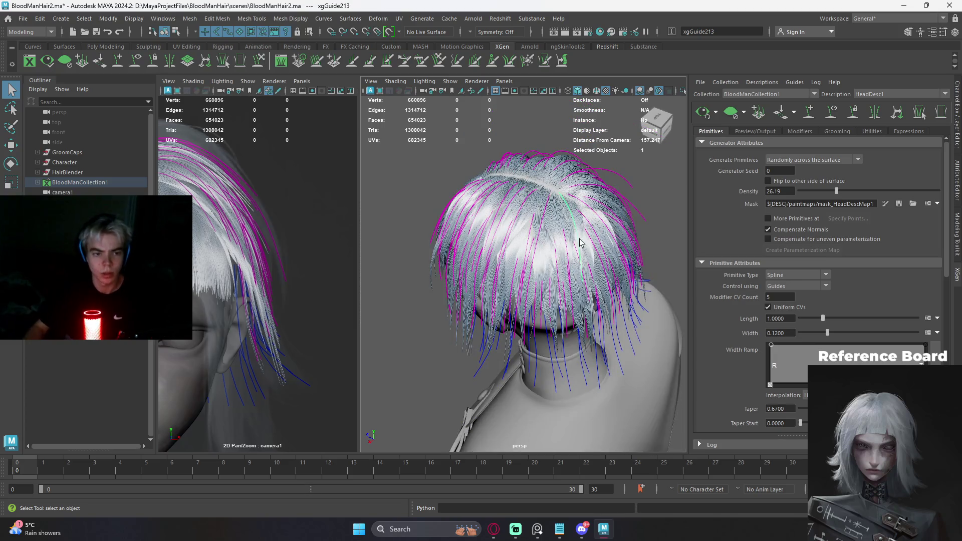
- Deselect the hair guide and regenerate the current hair preview
{"action": "left_click_drag", "start_coordinate": [580, 241], "coordinate": [515, 208], "text": "alt"}
{"action": "left_click", "coordinate": [515, 208]}
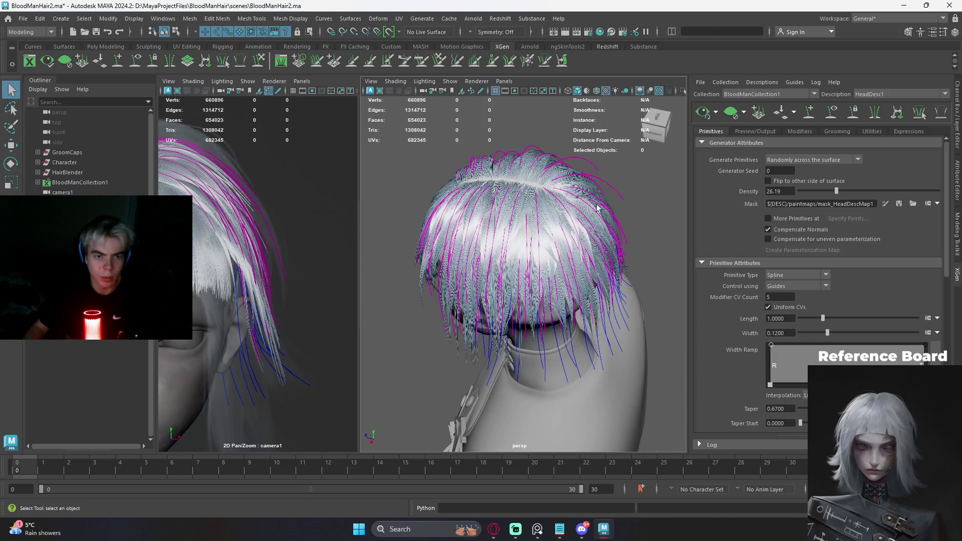
{"action": "left_click_drag", "start_coordinate": [625, 176], "coordinate": [606, 175], "text": "alt"}
{"action": "left_click", "coordinate": [705, 113]}
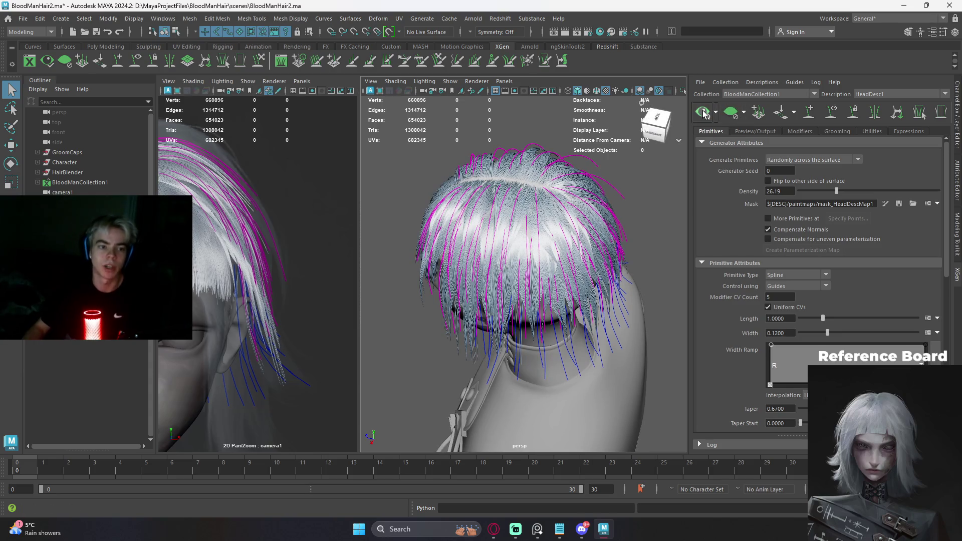
- Make ScalpDesc4 active, regenerate its preview and select a single guide from a high rear view
{"action": "left_click", "coordinate": [872, 95]}
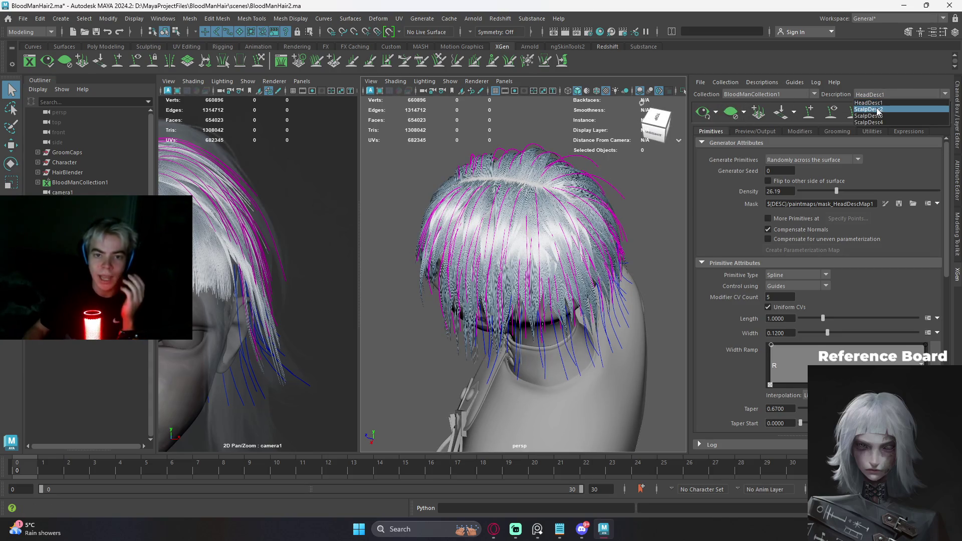
{"action": "left_click", "coordinate": [868, 121]}
{"action": "left_click_drag", "start_coordinate": [601, 200], "coordinate": [641, 205], "text": "alt"}
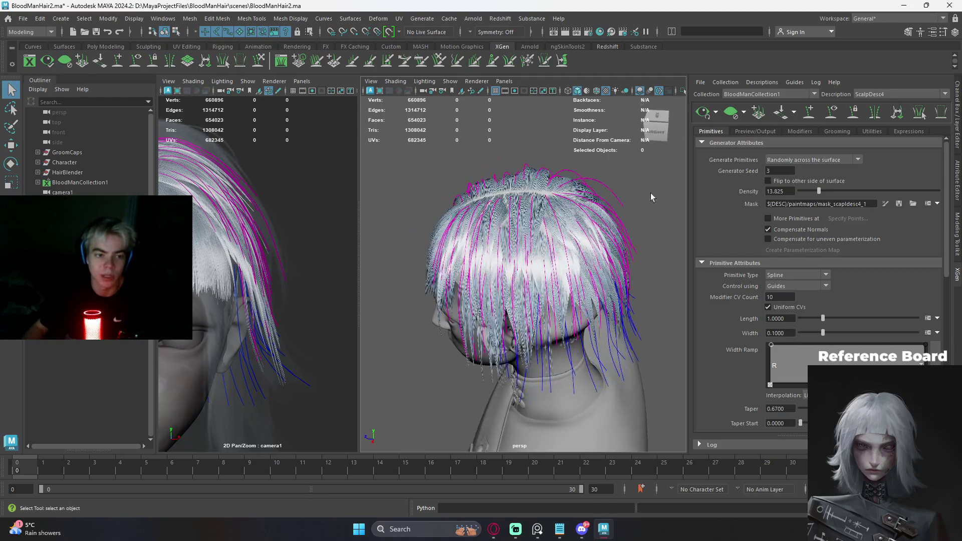
{"action": "mouse_move", "coordinate": [661, 162]}
{"action": "left_mouse_down", "text": "alt"}
{"action": "mouse_move", "coordinate": [605, 205]}
{"action": "mouse_move", "coordinate": [632, 217]}
{"action": "left_mouse_up", "text": "alt"}
{"action": "left_click", "coordinate": [731, 114]}
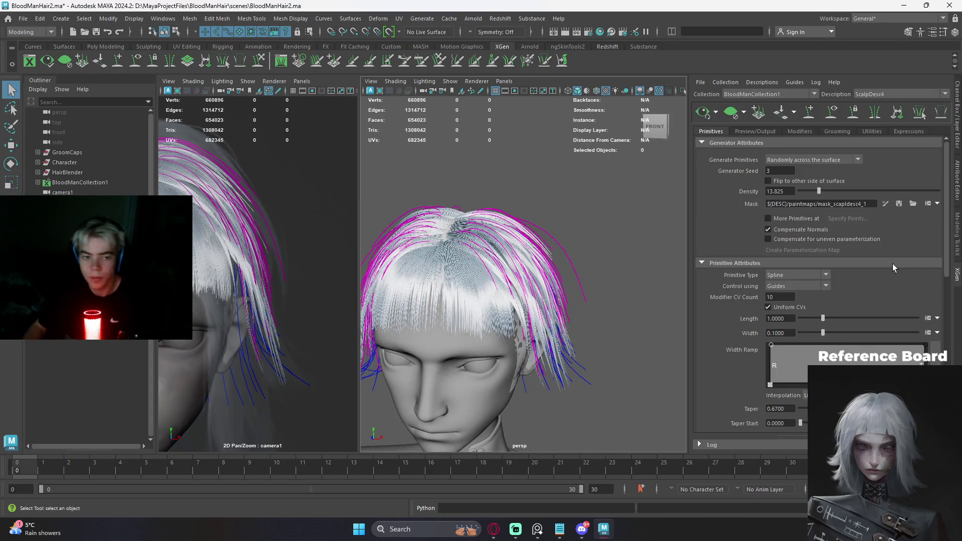
{"action": "left_click_drag", "start_coordinate": [685, 282], "coordinate": [502, 305], "text": "alt"}
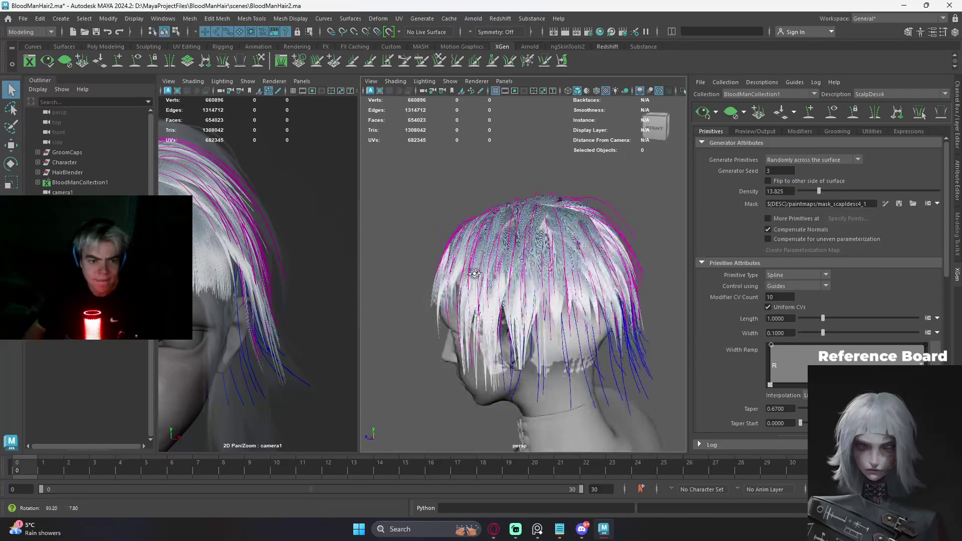
{"action": "scroll", "coordinate": [558, 243], "scroll_direction": "up", "scroll_amount": 3}
{"action": "scroll", "coordinate": [559, 243], "scroll_direction": "up", "scroll_amount": 2}
{"action": "scroll", "coordinate": [558, 241], "scroll_direction": "up", "scroll_amount": 2}
{"action": "scroll", "coordinate": [558, 224], "scroll_direction": "up", "scroll_amount": 2}
{"action": "left_click", "coordinate": [558, 224]}
{"action": "scroll", "coordinate": [660, 244], "scroll_direction": "down", "scroll_amount": 3}
{"action": "scroll", "coordinate": [645, 241], "scroll_direction": "down", "scroll_amount": 3}
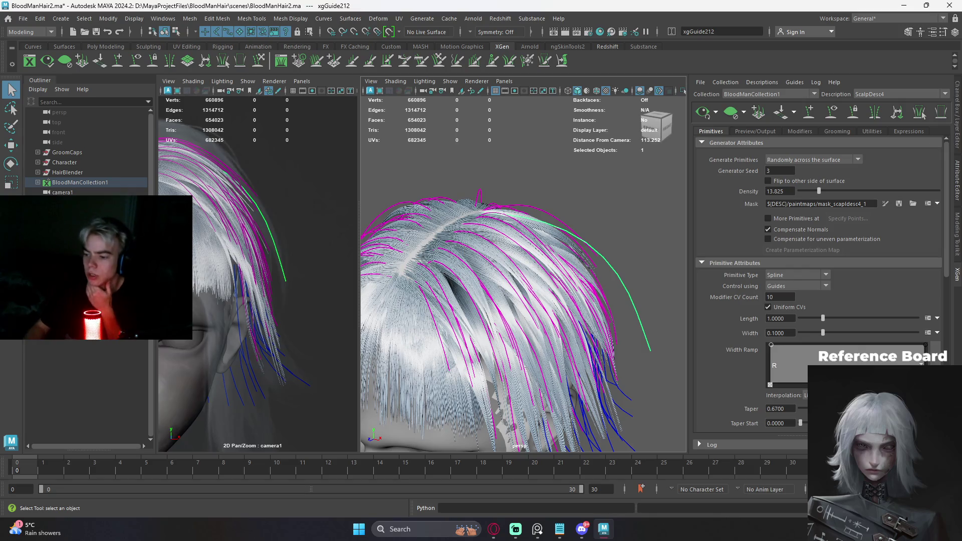
{"action": "scroll", "coordinate": [586, 234], "scroll_direction": "down", "scroll_amount": 2}
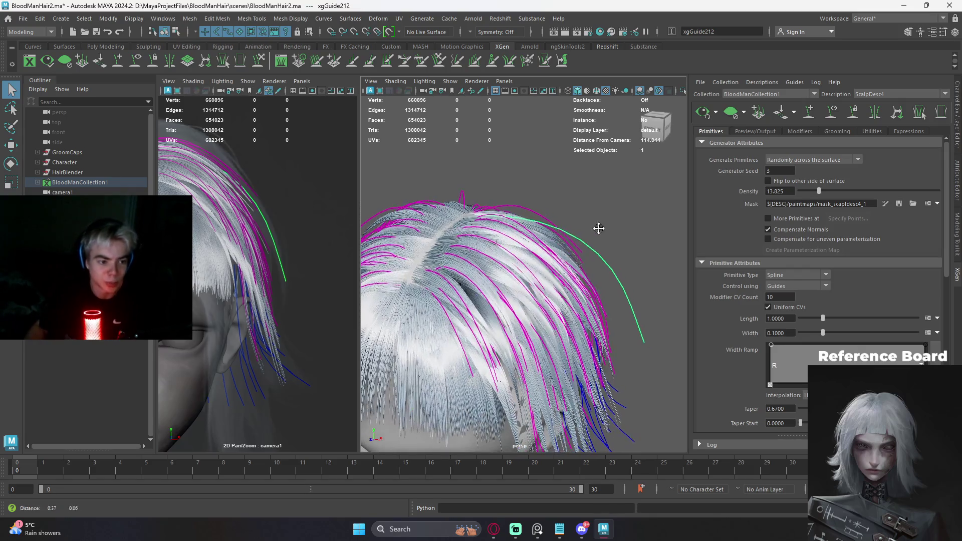
- Scale down the selected ScalpDesc4 guide and review the side strands from front and side angles
{"action": "key", "text": "r"}
{"action": "middle_click_drag", "start_coordinate": [629, 223], "coordinate": [623, 221]}
{"action": "left_click_drag", "start_coordinate": [587, 218], "coordinate": [638, 208], "text": "alt"}
{"action": "mouse_move", "coordinate": [556, 226]}
{"action": "left_mouse_down", "text": "alt"}
{"action": "mouse_move", "coordinate": [579, 225]}
{"action": "mouse_move", "coordinate": [500, 279]}
{"action": "left_mouse_up", "text": "alt"}
{"action": "right_click_drag", "start_coordinate": [498, 268], "coordinate": [556, 227], "text": "alt"}
{"action": "scroll", "coordinate": [556, 228], "scroll_direction": "up", "scroll_amount": 1}
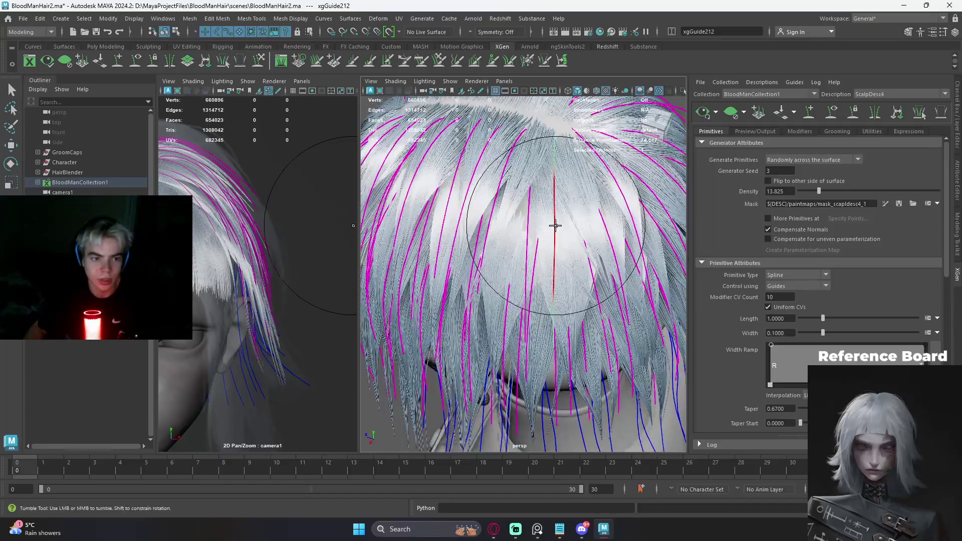
{"action": "scroll", "coordinate": [560, 222], "scroll_direction": "up", "scroll_amount": 1}
{"action": "scroll", "coordinate": [560, 214], "scroll_direction": "down", "scroll_amount": 3}
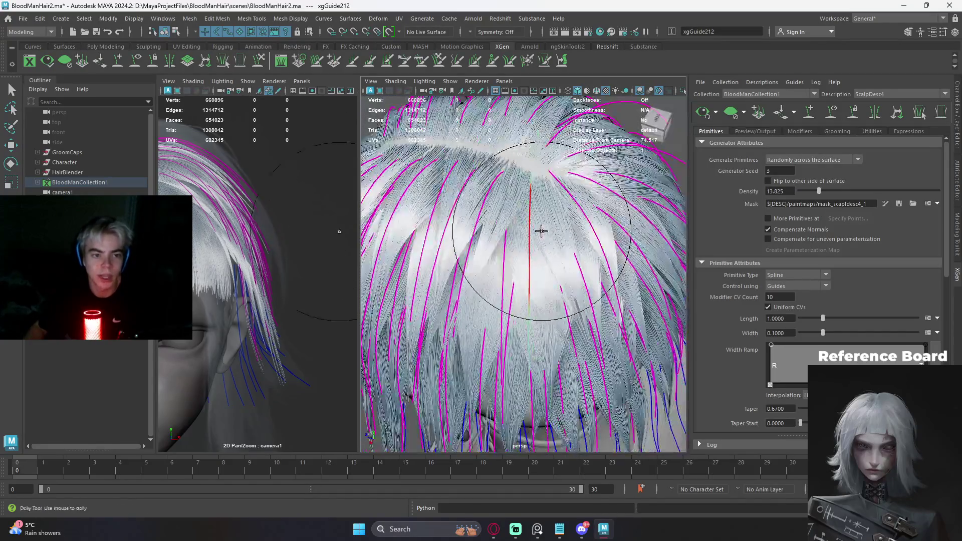
{"action": "scroll", "coordinate": [524, 274], "scroll_direction": "down", "scroll_amount": 1}
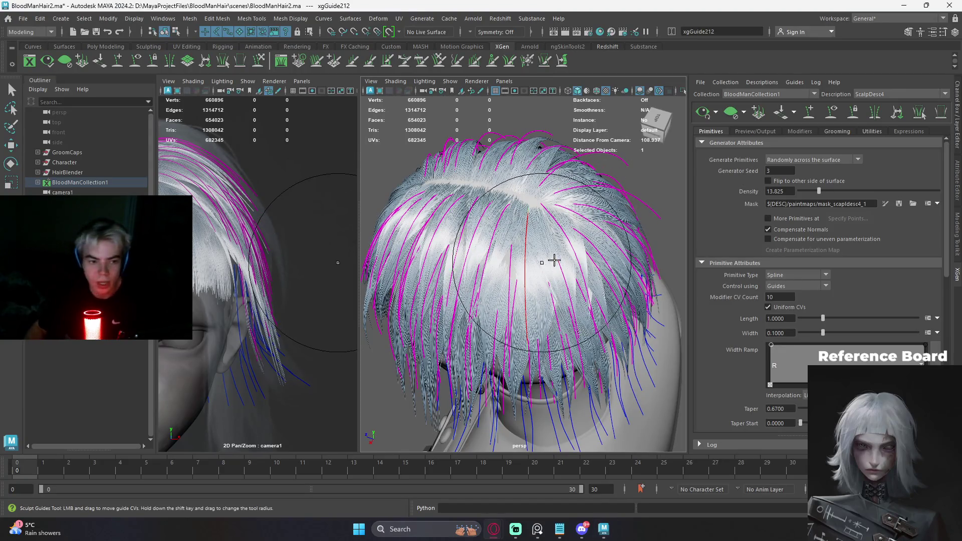
{"action": "left_click_drag", "start_coordinate": [550, 260], "coordinate": [599, 243], "text": "alt"}
{"action": "middle_click_drag", "start_coordinate": [599, 243], "coordinate": [679, 241], "text": "alt"}
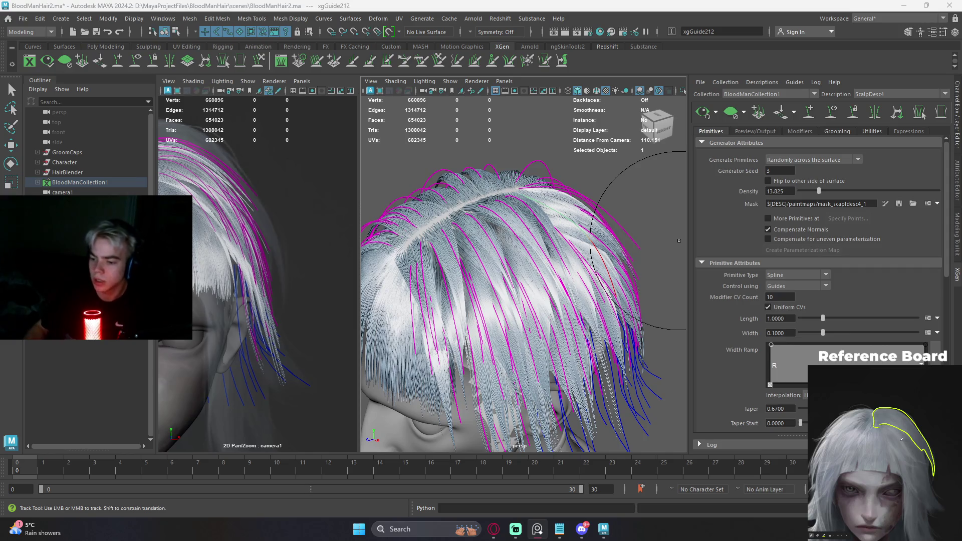
{"action": "middle_click_drag", "start_coordinate": [662, 241], "coordinate": [595, 198], "text": "alt"}
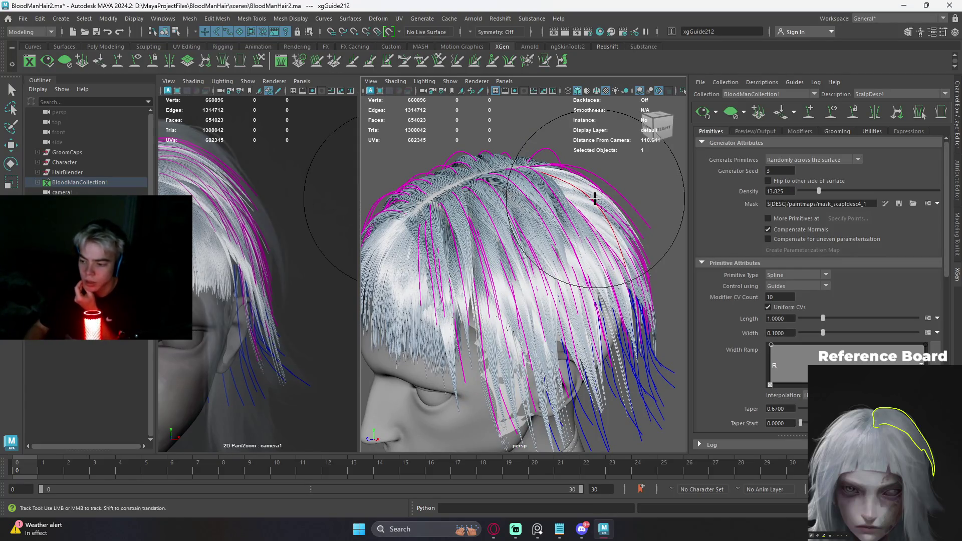
{"action": "scroll", "coordinate": [594, 198], "scroll_direction": "down", "scroll_amount": 3}
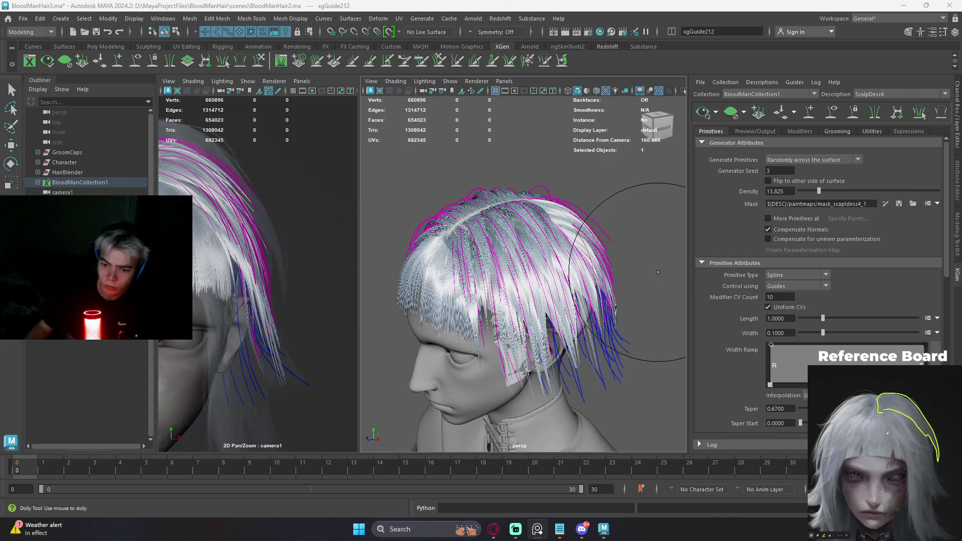
- Inspect the bob from above and the side, selecting a back guide and briefly entering guide sculpting
{"action": "mouse_move", "coordinate": [658, 273]}
{"action": "left_mouse_down", "text": "alt"}
{"action": "mouse_move", "coordinate": [603, 248]}
{"action": "mouse_move", "coordinate": [490, 236]}
{"action": "left_mouse_up", "text": "alt"}
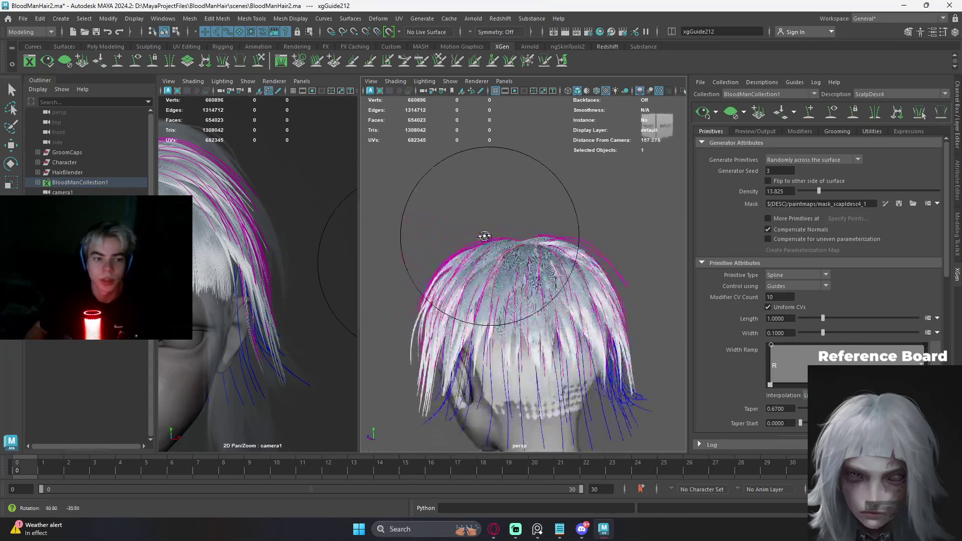
{"action": "scroll", "coordinate": [569, 230], "scroll_direction": "up", "scroll_amount": 3}
{"action": "left_click", "coordinate": [569, 229]}
{"action": "mouse_move", "coordinate": [578, 221]}
{"action": "left_mouse_down", "text": "alt"}
{"action": "mouse_move", "coordinate": [682, 195]}
{"action": "mouse_move", "coordinate": [621, 193]}
{"action": "mouse_move", "coordinate": [550, 254]}
{"action": "mouse_move", "coordinate": [504, 262]}
{"action": "mouse_move", "coordinate": [515, 258]}
{"action": "left_mouse_up", "text": "alt"}
{"action": "scroll", "coordinate": [590, 201], "scroll_direction": "down", "scroll_amount": 3}
{"action": "left_click", "coordinate": [503, 262]}
{"action": "key", "text": "b"}
{"action": "key", "text": "q"}
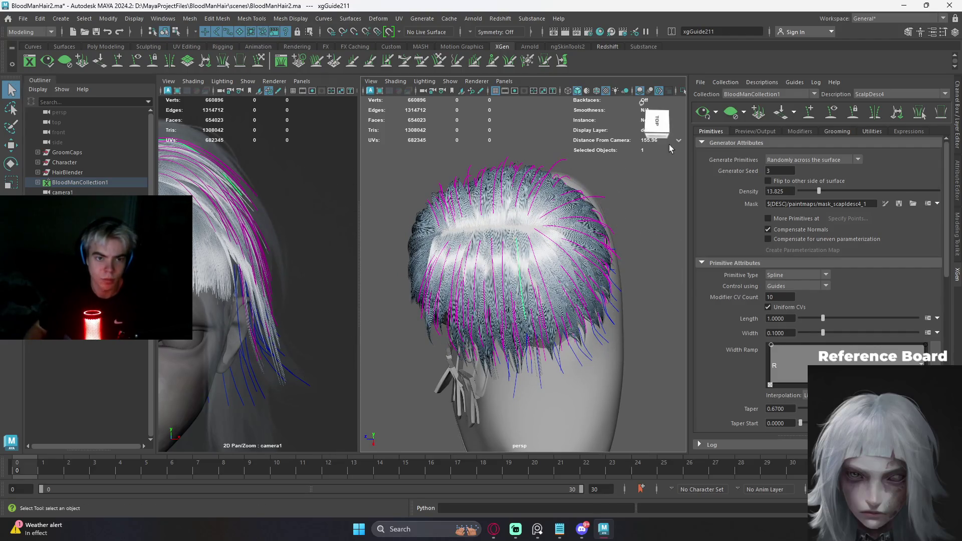
{"action": "mouse_move", "coordinate": [616, 216]}
{"action": "left_mouse_down", "text": "alt"}
{"action": "mouse_move", "coordinate": [592, 242]}
{"action": "mouse_move", "coordinate": [632, 241]}
{"action": "left_mouse_up", "text": "alt"}
{"action": "scroll", "coordinate": [632, 242], "scroll_direction": "up", "scroll_amount": 2}
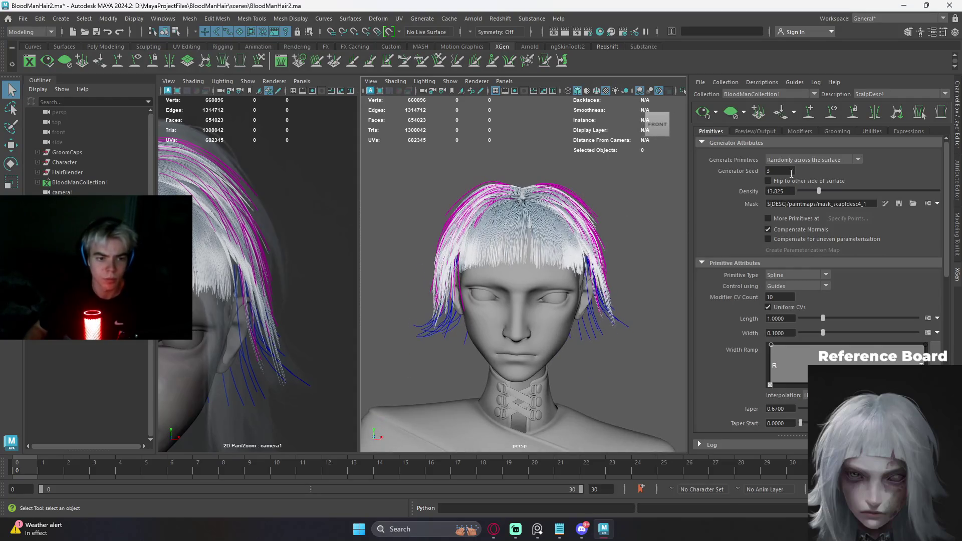
- Switch the active XGen description to ScalpDesc3 and then up to ScalpDesc2
{"action": "left_click", "coordinate": [881, 94]}
{"action": "left_click", "coordinate": [890, 113]}
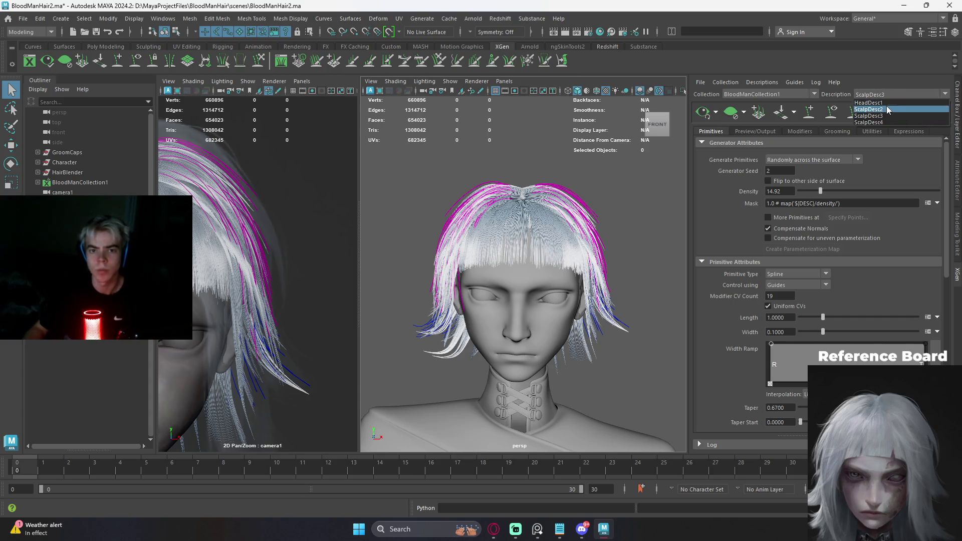
{"action": "key", "text": "Up"}
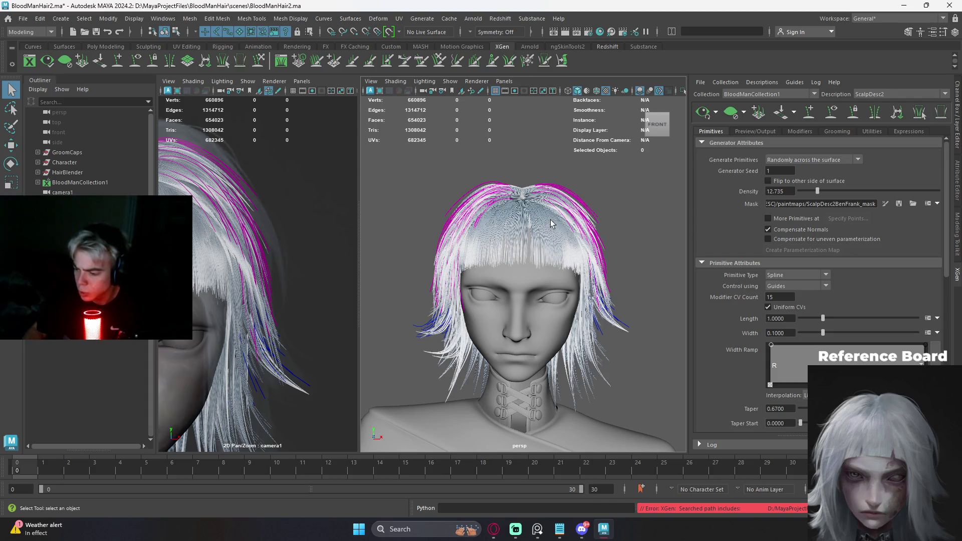
- Orbit around the head to check the bob from front, top and back, then show the guide curves
{"action": "left_click_drag", "start_coordinate": [550, 224], "coordinate": [544, 227], "text": "alt"}
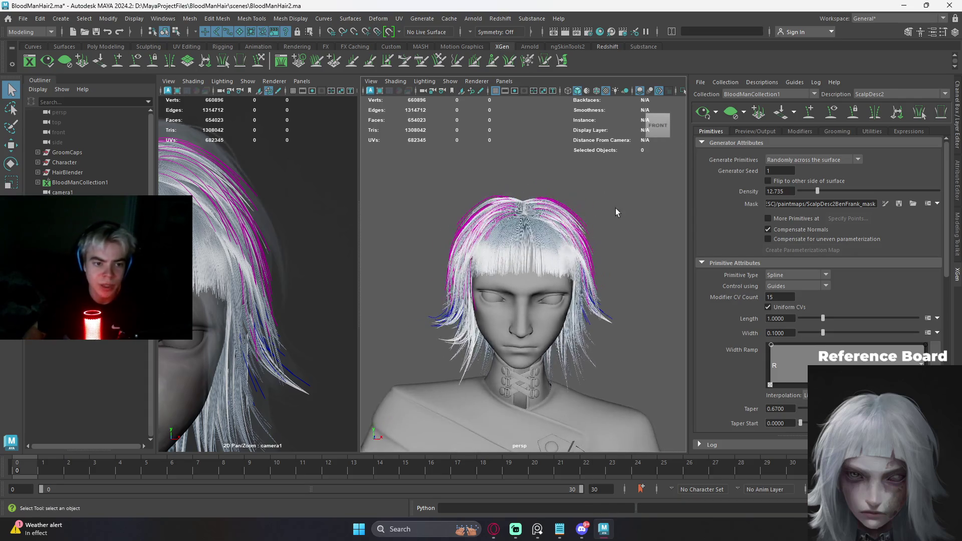
{"action": "scroll", "coordinate": [543, 226], "scroll_direction": "up", "scroll_amount": 3}
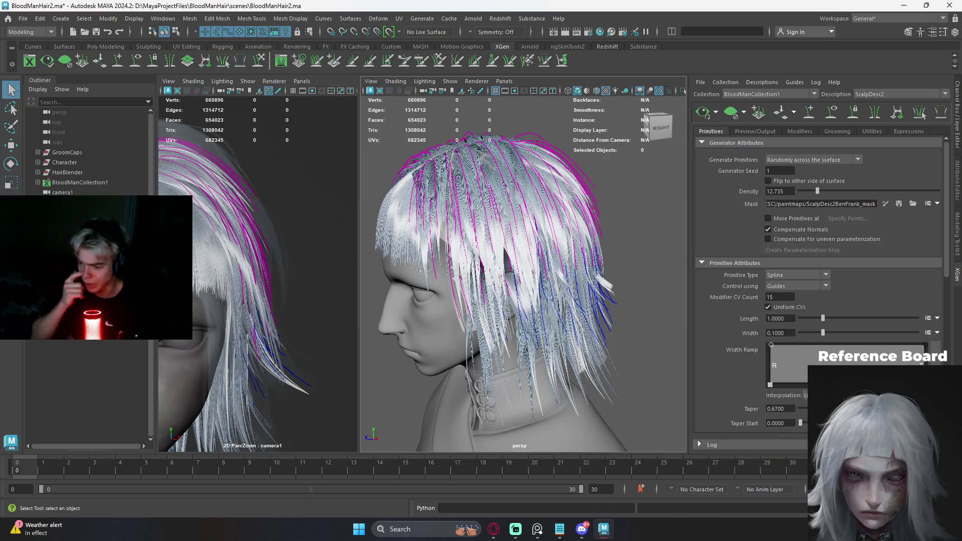
{"action": "scroll", "coordinate": [556, 212], "scroll_direction": "down", "scroll_amount": 3}
{"action": "mouse_move", "coordinate": [566, 206]}
{"action": "left_mouse_down", "text": "alt"}
{"action": "mouse_move", "coordinate": [566, 232]}
{"action": "mouse_move", "coordinate": [565, 219]}
{"action": "left_mouse_up", "text": "alt"}
{"action": "scroll", "coordinate": [620, 239], "scroll_direction": "up", "scroll_amount": 3}
{"action": "scroll", "coordinate": [565, 226], "scroll_direction": "up", "scroll_amount": 3}
{"action": "scroll", "coordinate": [579, 237], "scroll_direction": "down", "scroll_amount": 3}
{"action": "mouse_move", "coordinate": [574, 232]}
{"action": "left_mouse_down", "text": "alt"}
{"action": "mouse_move", "coordinate": [535, 228]}
{"action": "mouse_move", "coordinate": [549, 209]}
{"action": "mouse_move", "coordinate": [581, 222]}
{"action": "left_mouse_up", "text": "alt"}
{"action": "scroll", "coordinate": [535, 229], "scroll_direction": "down", "scroll_amount": 5}
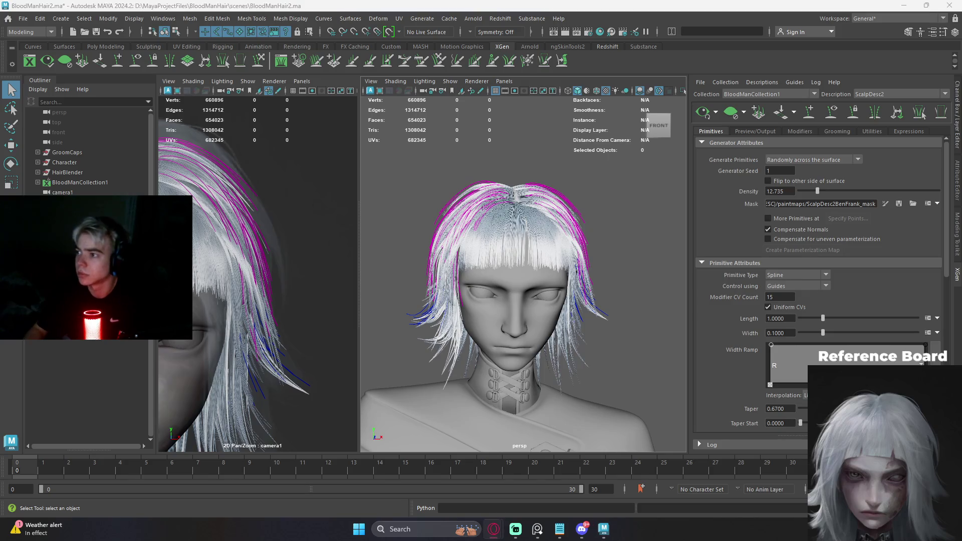
{"action": "mouse_move", "coordinate": [613, 257]}
{"action": "left_mouse_down", "text": "alt"}
{"action": "mouse_move", "coordinate": [468, 263]}
{"action": "mouse_move", "coordinate": [594, 261]}
{"action": "mouse_move", "coordinate": [572, 249]}
{"action": "mouse_move", "coordinate": [640, 262]}
{"action": "mouse_move", "coordinate": [583, 249]}
{"action": "left_mouse_up", "text": "alt"}
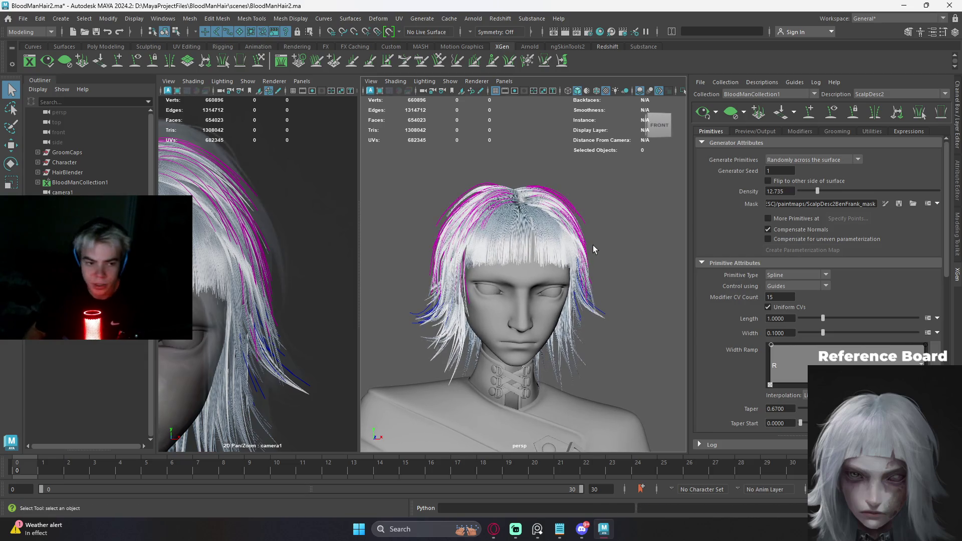
{"action": "left_click_drag", "start_coordinate": [618, 254], "coordinate": [626, 246], "text": "alt"}
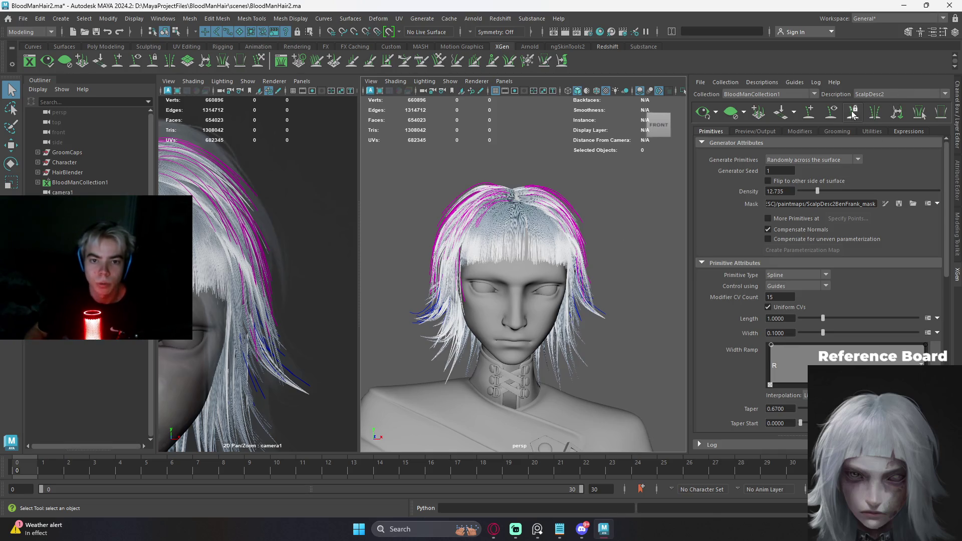
{"action": "left_click", "coordinate": [831, 113]}
- Switch to the HeadDesc1 description and toggle its guide display off over the hair
{"action": "left_click", "coordinate": [874, 96]}
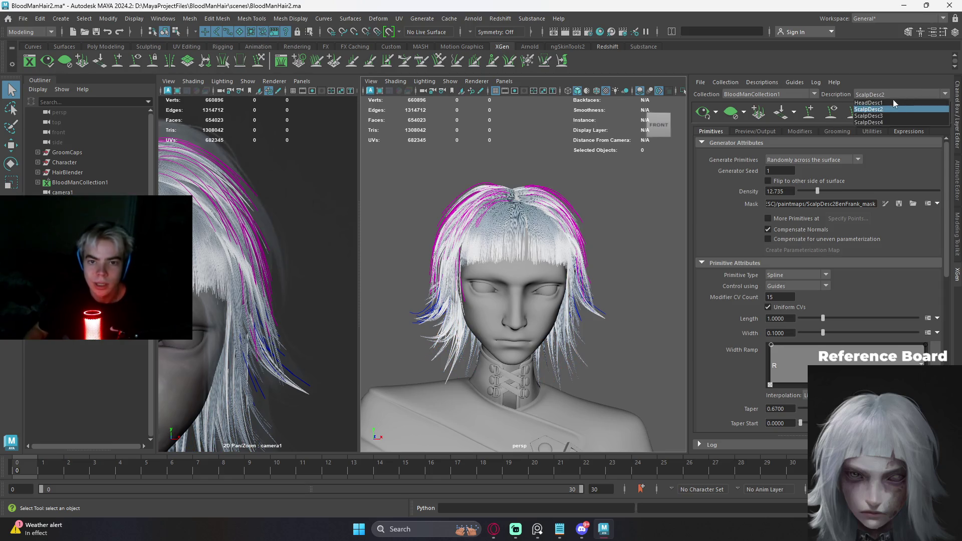
{"action": "left_click", "coordinate": [884, 106]}
{"action": "left_click", "coordinate": [853, 112]}
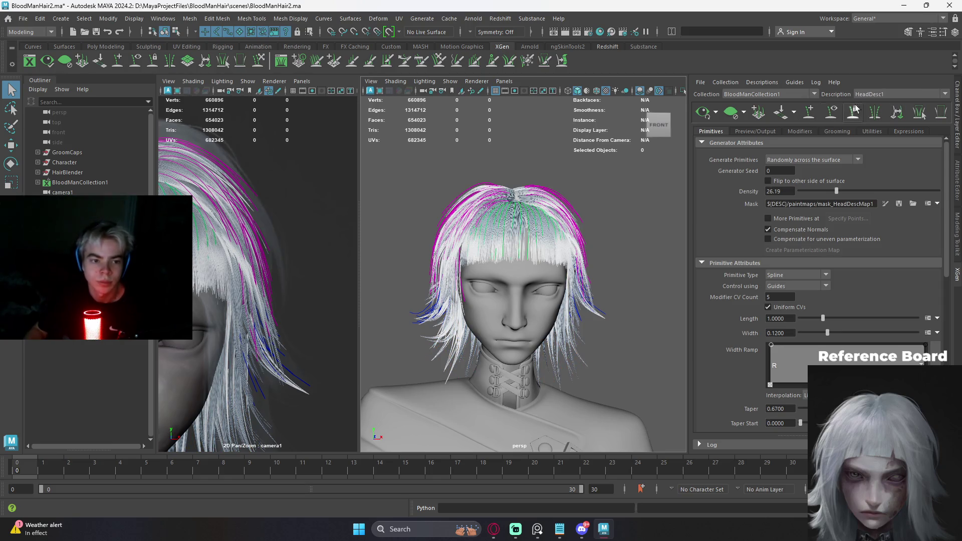
{"action": "left_click", "coordinate": [876, 114]}
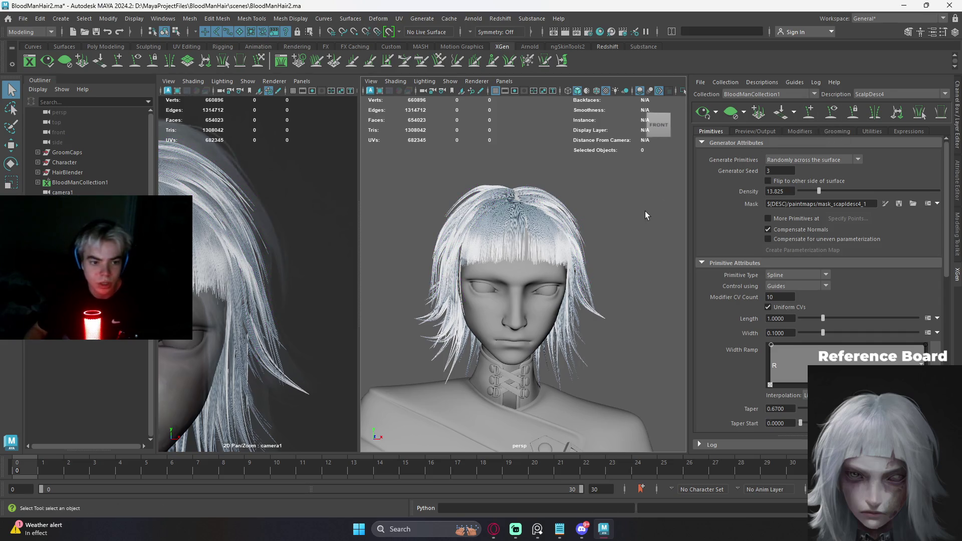
- Zoom camera1 out to centre the full face and save the scene
{"action": "middle_click_drag", "start_coordinate": [286, 268], "coordinate": [233, 256], "text": "alt"}
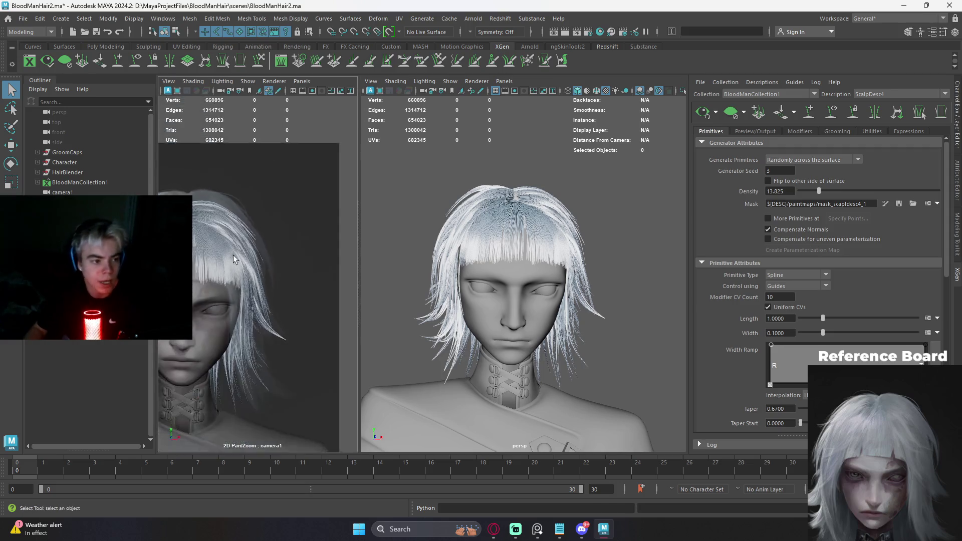
{"action": "right_click_drag", "start_coordinate": [233, 255], "coordinate": [296, 228], "text": "alt"}
{"action": "key", "text": "ctrl+s"}
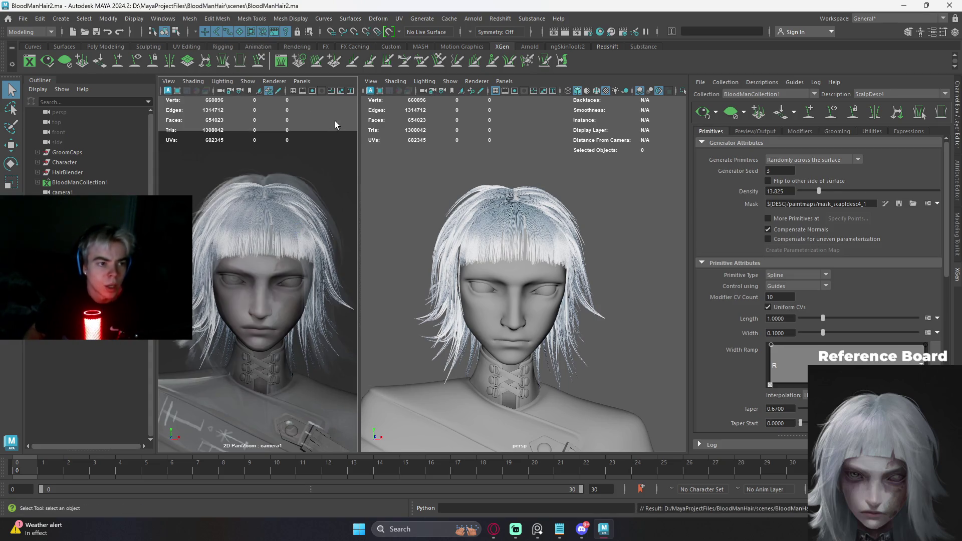
- Maximize camera1 with Use All Lights shading, select camera1 and show its attribute settings
{"action": "key", "text": "space"}
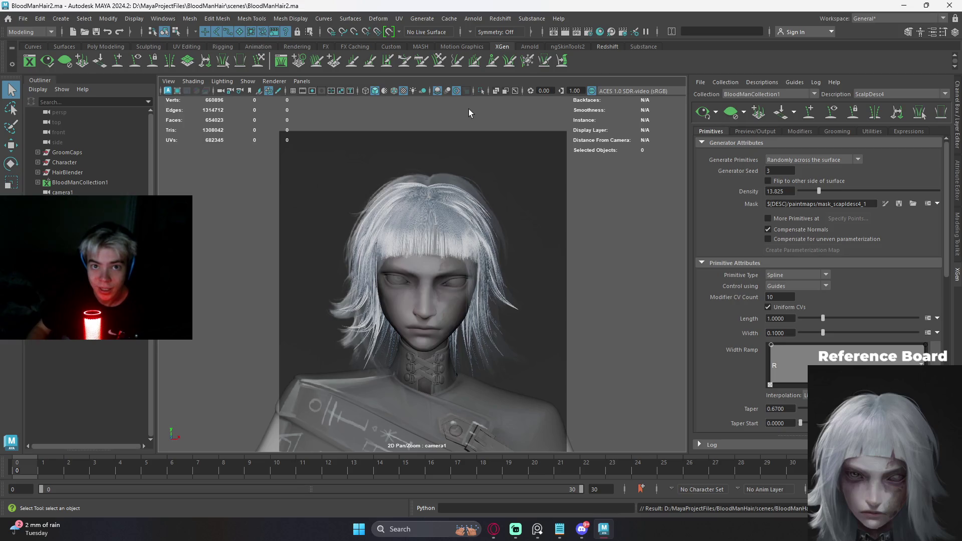
{"action": "left_click", "coordinate": [412, 89]}
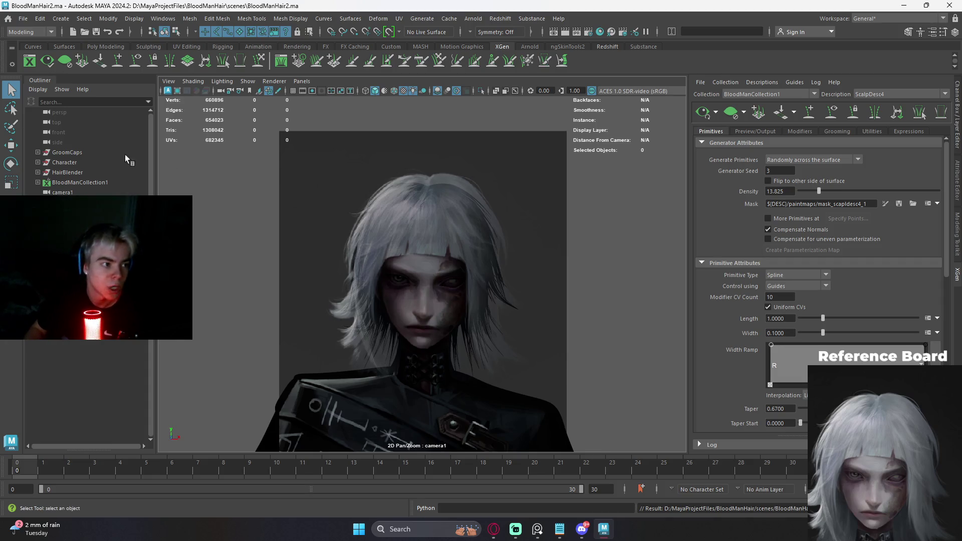
{"action": "left_click", "coordinate": [69, 192]}
{"action": "scroll", "coordinate": [789, 247], "scroll_direction": "down", "scroll_amount": 3}
{"action": "scroll", "coordinate": [788, 247], "scroll_direction": "down", "scroll_amount": 2}
{"action": "scroll", "coordinate": [789, 247], "scroll_direction": "down", "scroll_amount": 2}
{"action": "scroll", "coordinate": [789, 246], "scroll_direction": "up", "scroll_amount": 5}
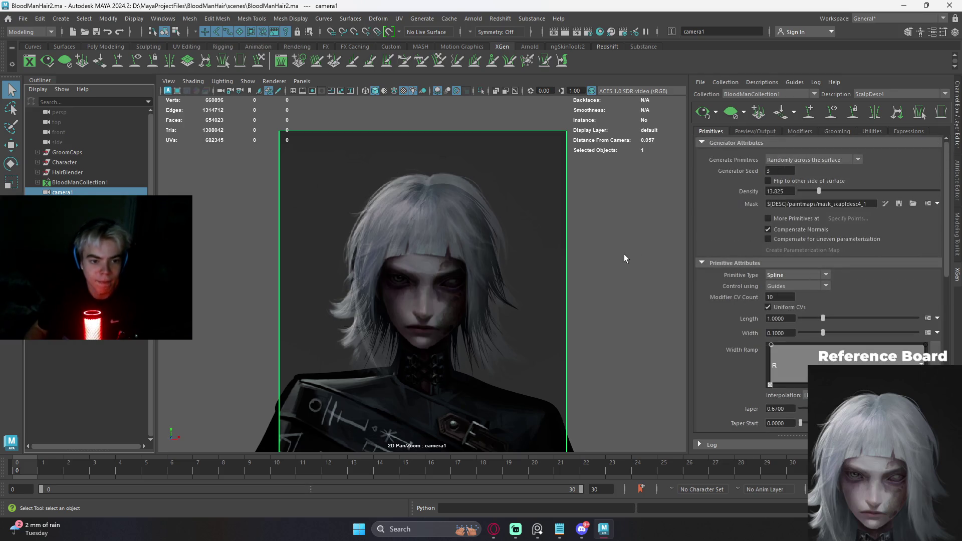
{"action": "key", "text": "ctrl+a"}
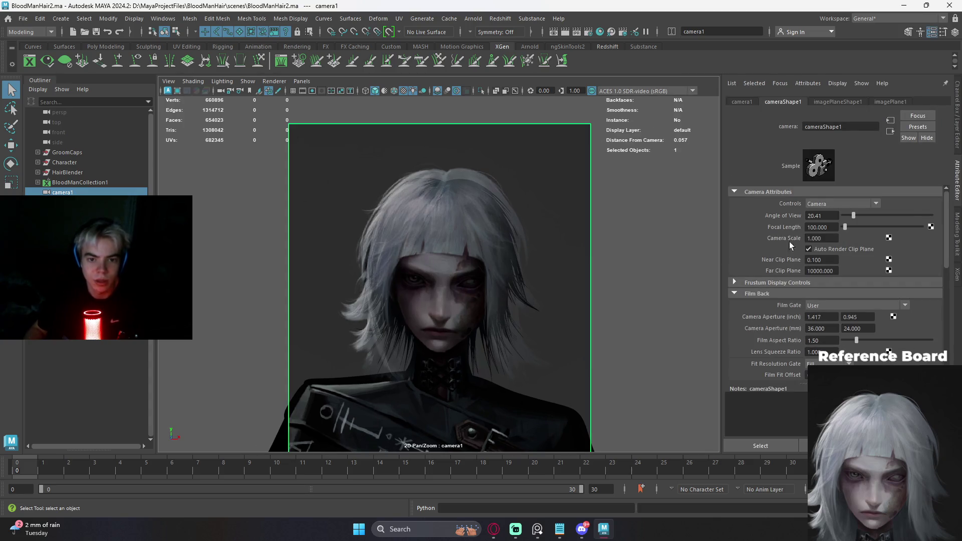
{"action": "scroll", "coordinate": [846, 248], "scroll_direction": "down", "scroll_amount": 5}
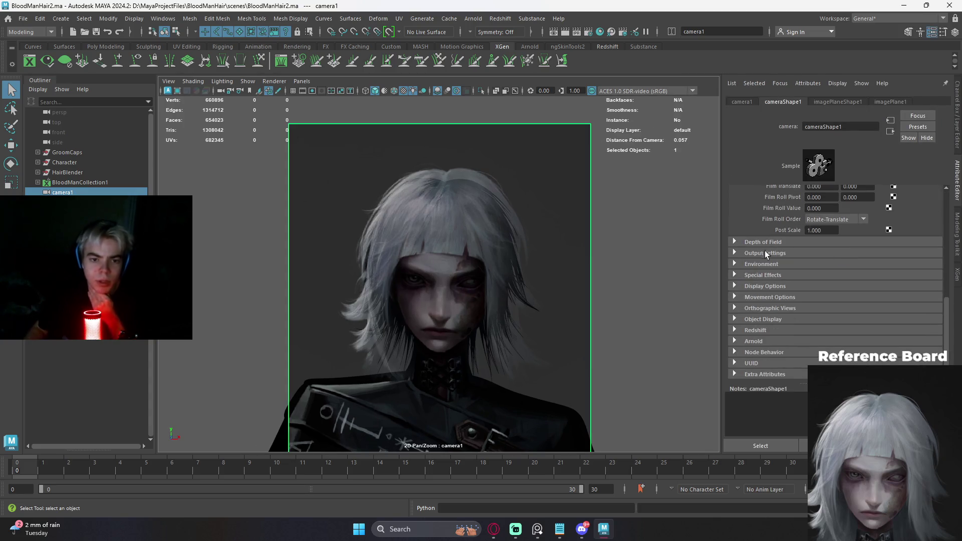
- Set imagePlaneShape1's Display to 'looking through camera' under camera1's Environment
{"action": "left_click", "coordinate": [751, 265]}
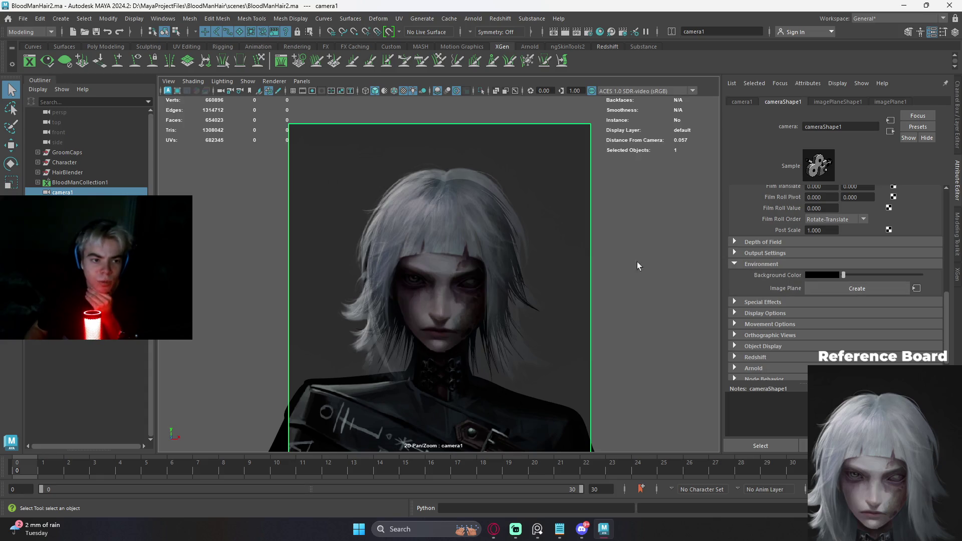
{"action": "left_click", "coordinate": [917, 290]}
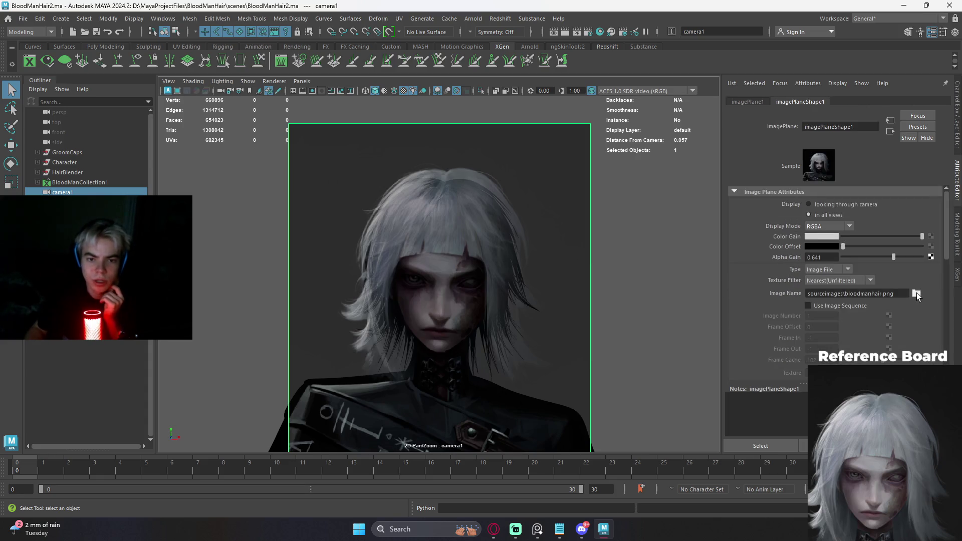
{"action": "left_click", "coordinate": [808, 205]}
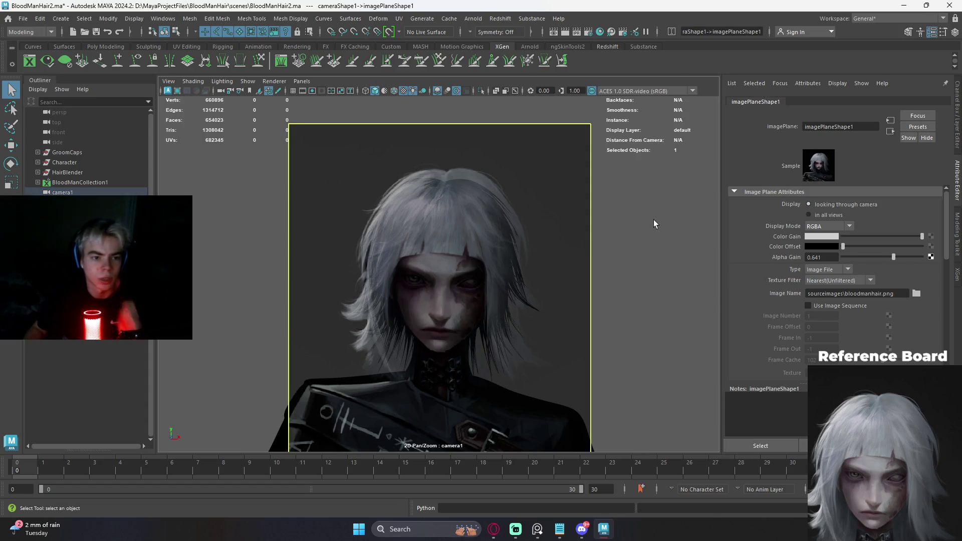
- Return to the two-view layout and orbit the perspective view with nothing selected
{"action": "key", "text": "space"}
{"action": "mouse_move", "coordinate": [628, 242]}
{"action": "left_mouse_down", "text": "alt"}
{"action": "mouse_move", "coordinate": [547, 206]}
{"action": "mouse_move", "coordinate": [616, 235]}
{"action": "left_mouse_up", "text": "alt"}
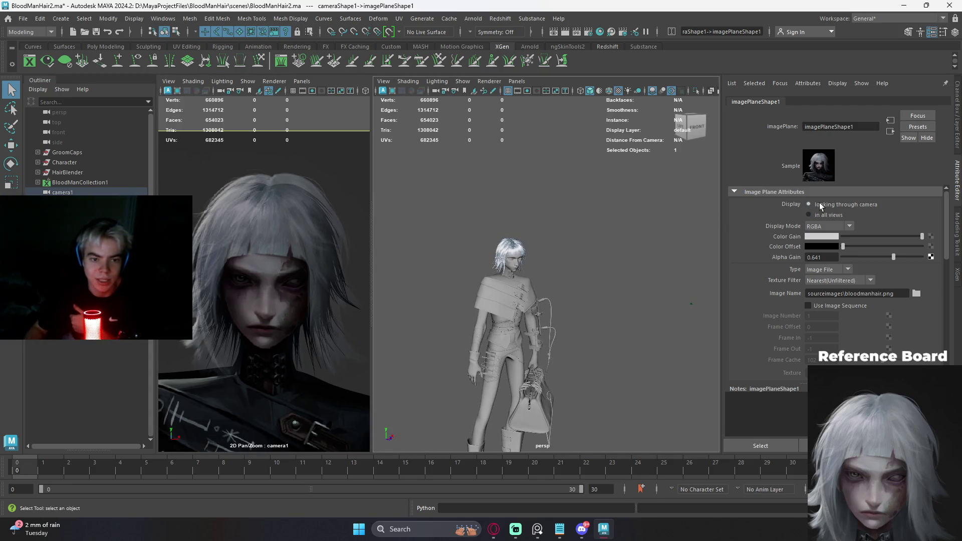
{"action": "left_click", "coordinate": [620, 236]}
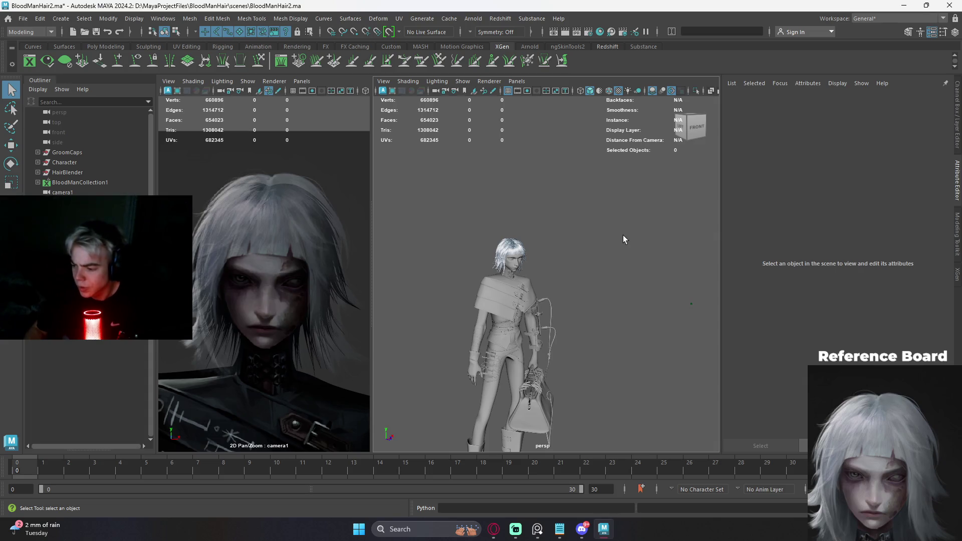
- Frame the character in the perspective view and set the maximized camera1 view to plain shading
{"action": "mouse_move", "coordinate": [624, 236]}
{"action": "left_mouse_down", "text": "alt"}
{"action": "mouse_move", "coordinate": [601, 233]}
{"action": "mouse_move", "coordinate": [611, 242]}
{"action": "left_mouse_up", "text": "alt"}
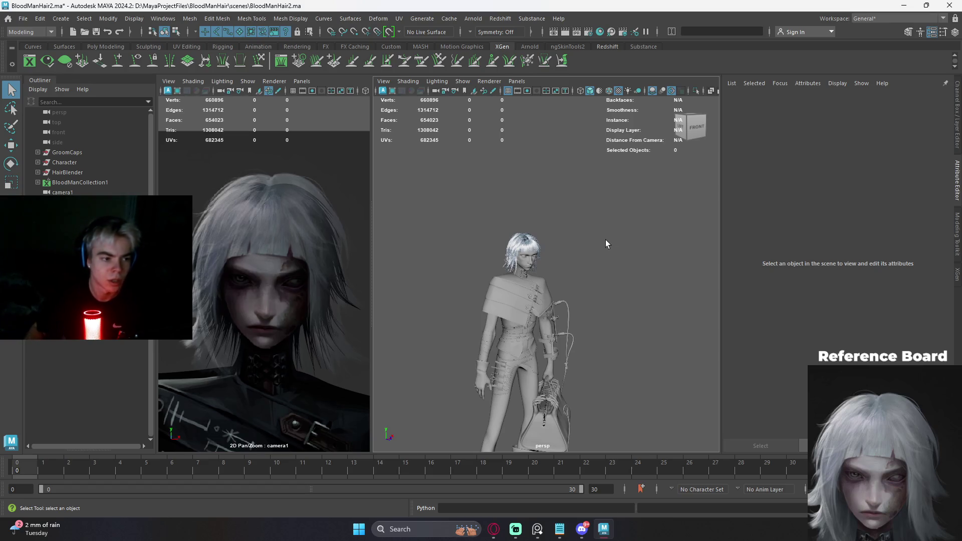
{"action": "left_click_drag", "start_coordinate": [606, 240], "coordinate": [606, 249], "text": "alt"}
{"action": "scroll", "coordinate": [607, 250], "scroll_direction": "up", "scroll_amount": 2}
{"action": "scroll", "coordinate": [578, 276], "scroll_direction": "up", "scroll_amount": 3}
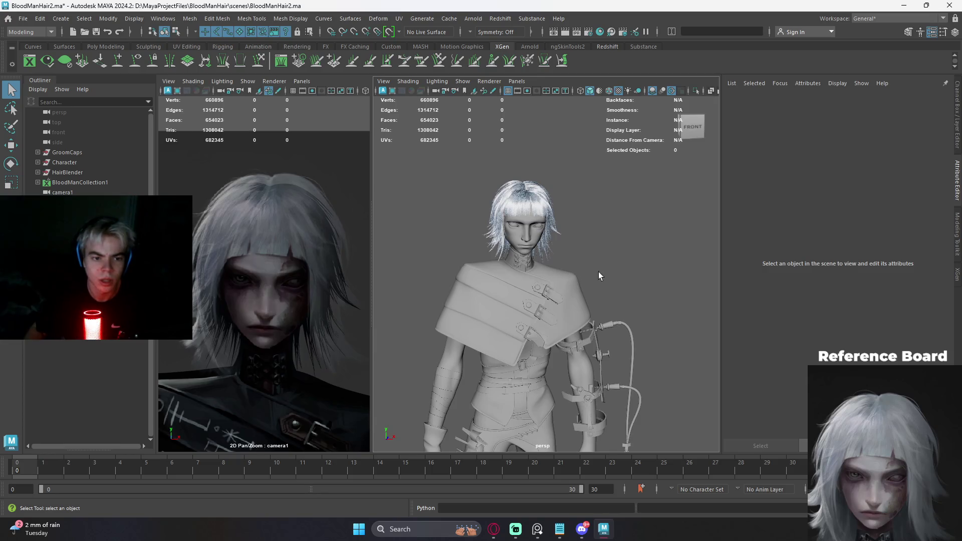
{"action": "scroll", "coordinate": [598, 277], "scroll_direction": "up", "scroll_amount": 2}
{"action": "scroll", "coordinate": [602, 255], "scroll_direction": "up", "scroll_amount": 2}
{"action": "middle_click_drag", "start_coordinate": [620, 264], "coordinate": [635, 257], "text": "alt"}
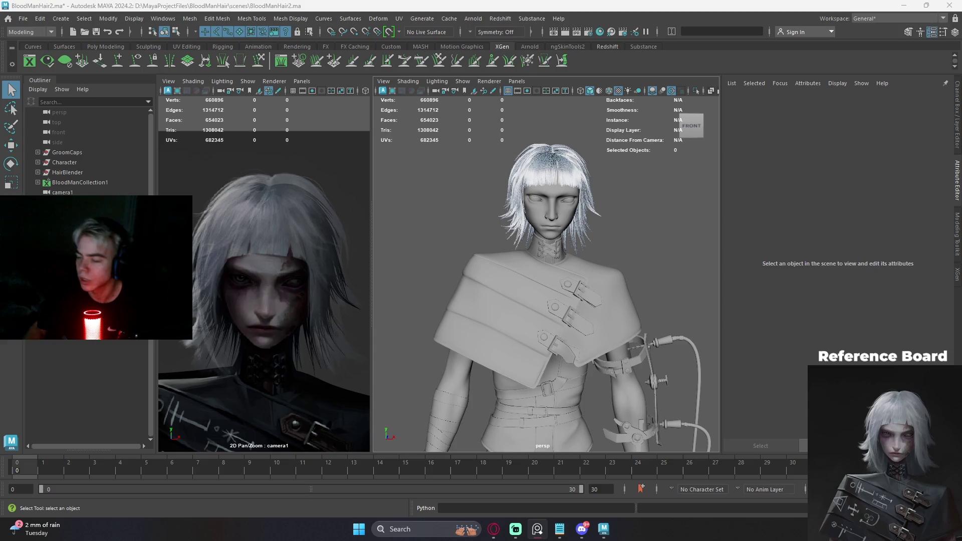
{"action": "scroll", "coordinate": [656, 178], "scroll_direction": "up", "scroll_amount": 2}
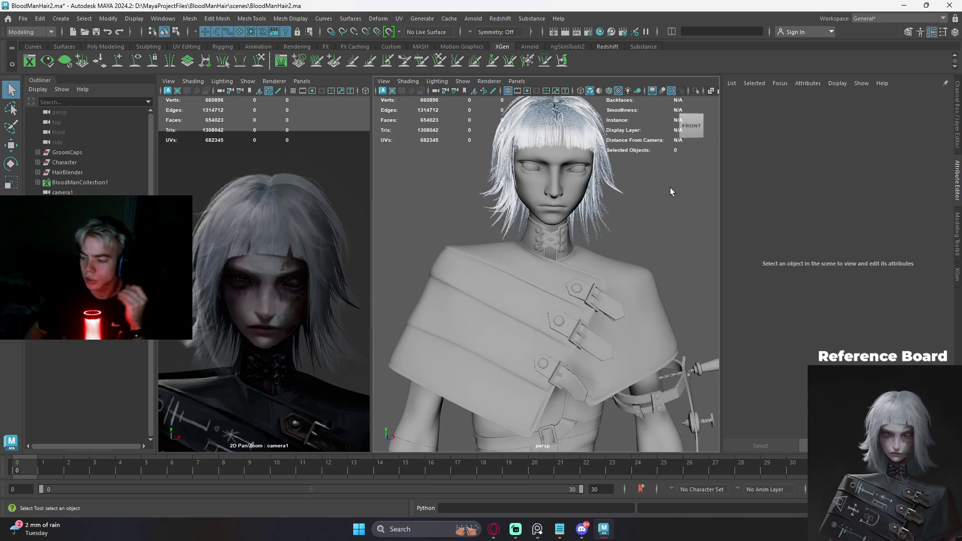
{"action": "mouse_move", "coordinate": [659, 201]}
{"action": "left_mouse_down", "text": "alt"}
{"action": "mouse_move", "coordinate": [667, 253]}
{"action": "mouse_move", "coordinate": [677, 261]}
{"action": "mouse_move", "coordinate": [666, 259]}
{"action": "mouse_move", "coordinate": [697, 254]}
{"action": "left_mouse_up", "text": "alt"}
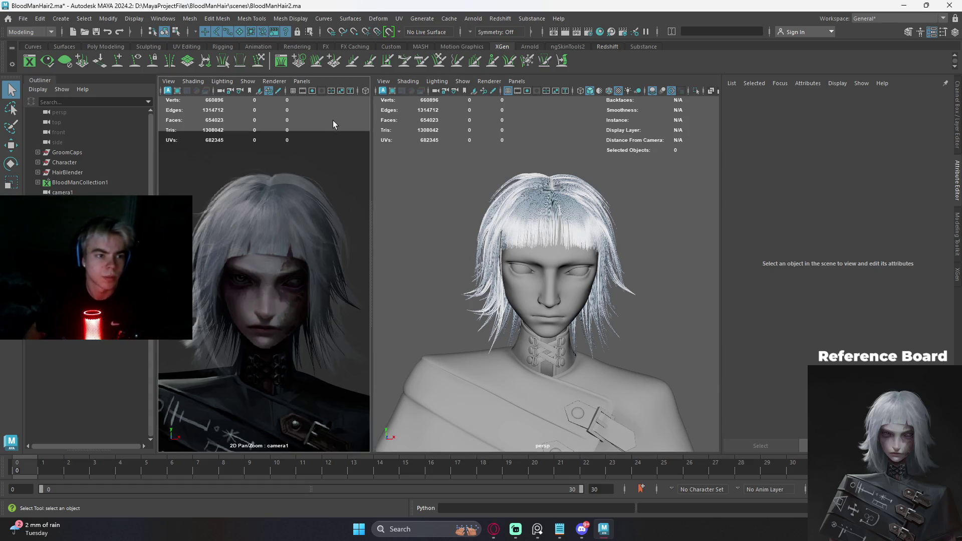
{"action": "key", "text": "space"}
{"action": "left_click", "coordinate": [406, 91]}
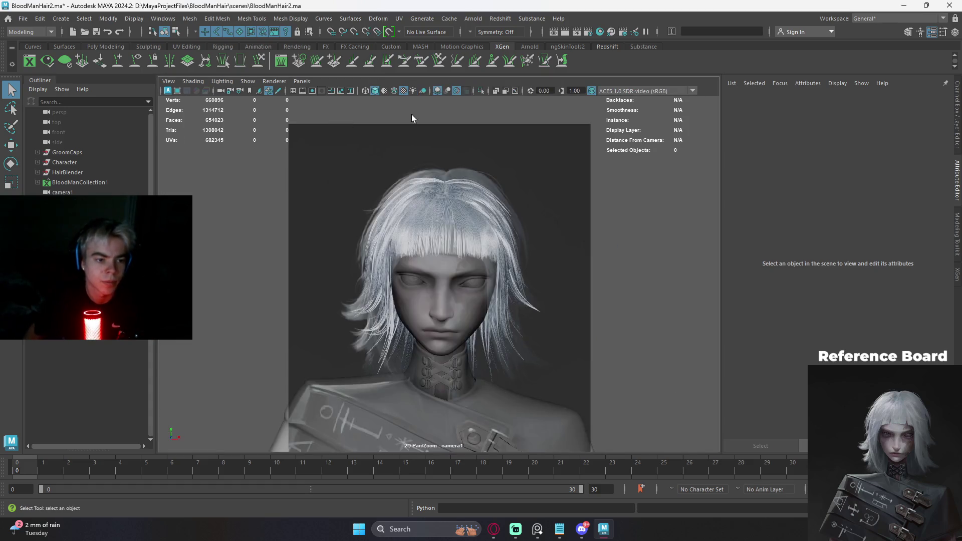
{"action": "key", "text": "space"}
{"action": "key", "text": "space"}
{"action": "mouse_move", "coordinate": [596, 172]}
{"action": "left_mouse_down", "text": "alt"}
{"action": "mouse_move", "coordinate": [589, 186]}
{"action": "mouse_move", "coordinate": [614, 213]}
{"action": "left_mouse_up", "text": "alt"}
{"action": "key", "text": "space"}
- Save the scene and make ScalpDesc2 the active description in the XGen editor
{"action": "key", "text": "ctrl+s"}
{"action": "left_click", "coordinate": [956, 275]}
{"action": "left_click", "coordinate": [894, 94]}
{"action": "left_click", "coordinate": [884, 109]}
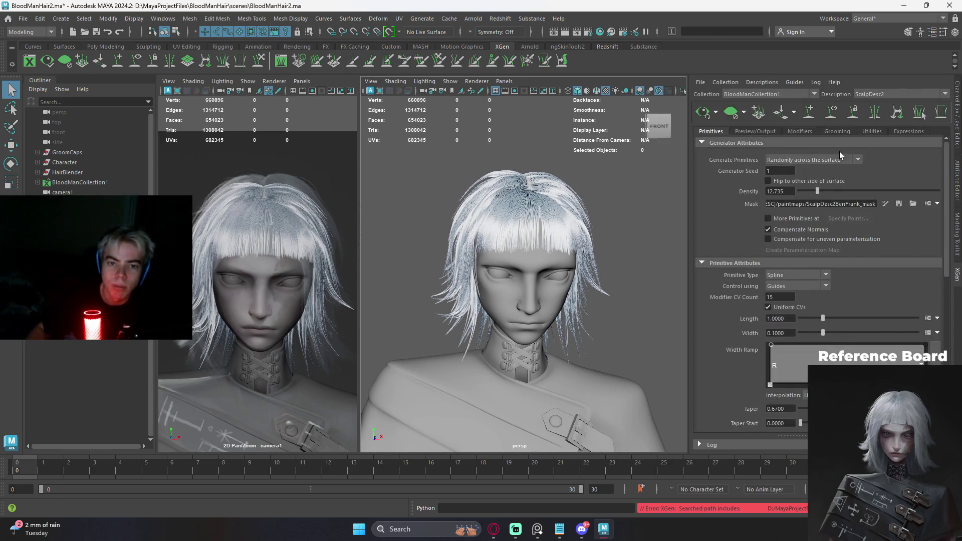
{"action": "scroll", "coordinate": [594, 201], "scroll_direction": "down", "scroll_amount": 3}
{"action": "scroll", "coordinate": [593, 200], "scroll_direction": "up", "scroll_amount": 1}
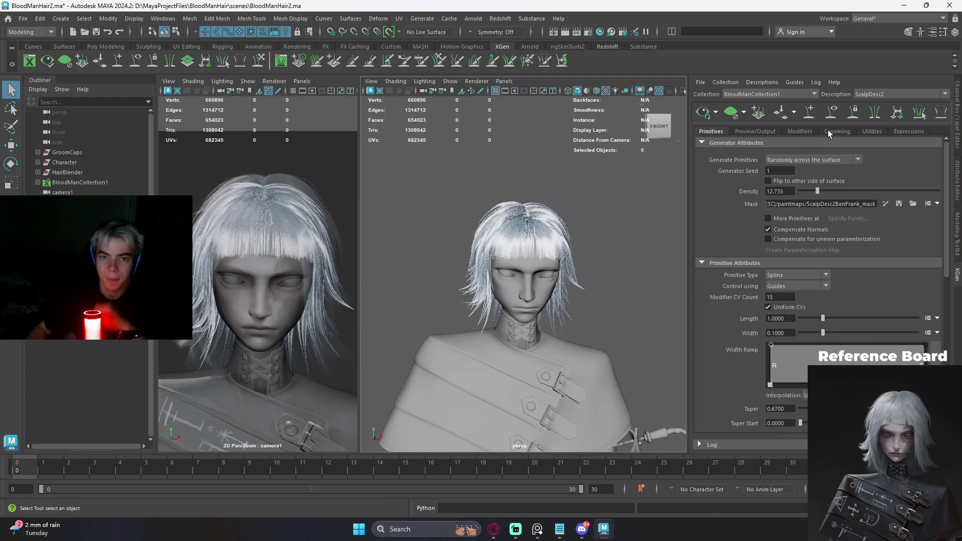
- Disable a noise modifier in ScalpDesc2's Modifiers list
{"action": "left_click", "coordinate": [804, 131]}
{"action": "left_click", "coordinate": [704, 170]}
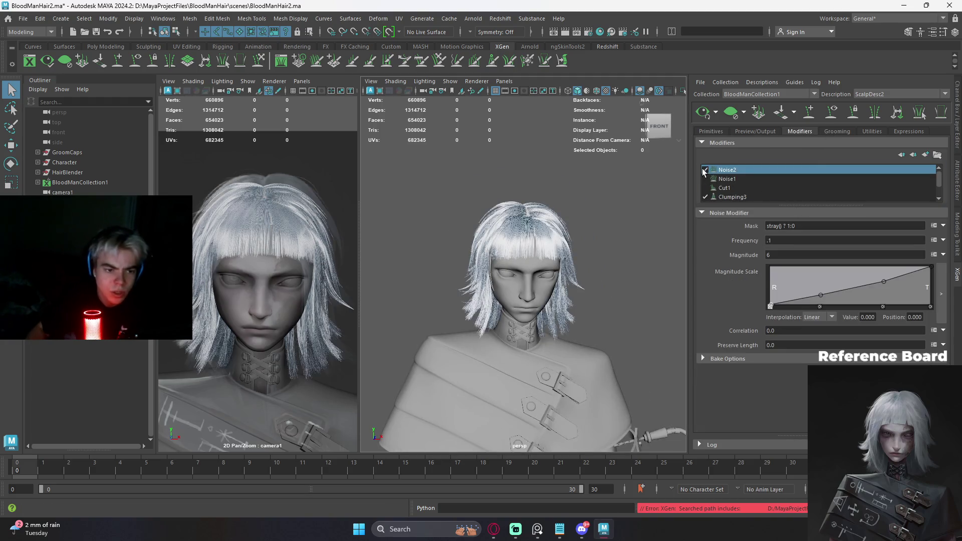
{"action": "left_click", "coordinate": [703, 179]}
{"action": "left_click", "coordinate": [703, 180]}
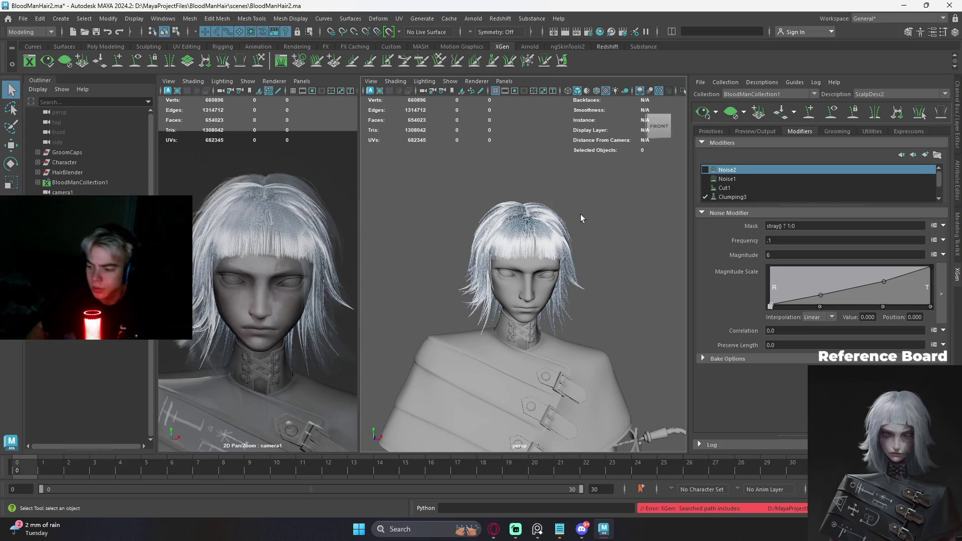
{"action": "scroll", "coordinate": [552, 214], "scroll_direction": "up", "scroll_amount": 2}
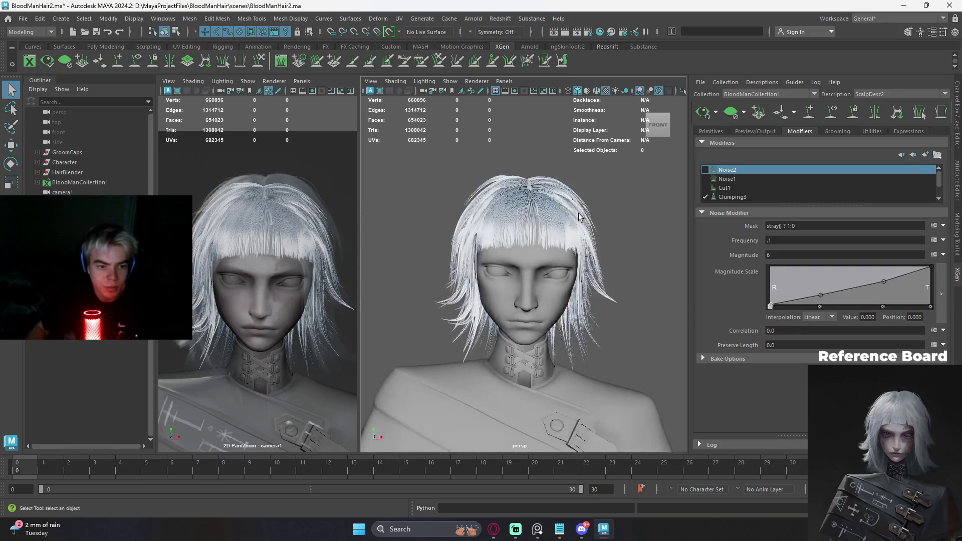
{"action": "scroll", "coordinate": [570, 213], "scroll_direction": "up", "scroll_amount": 2}
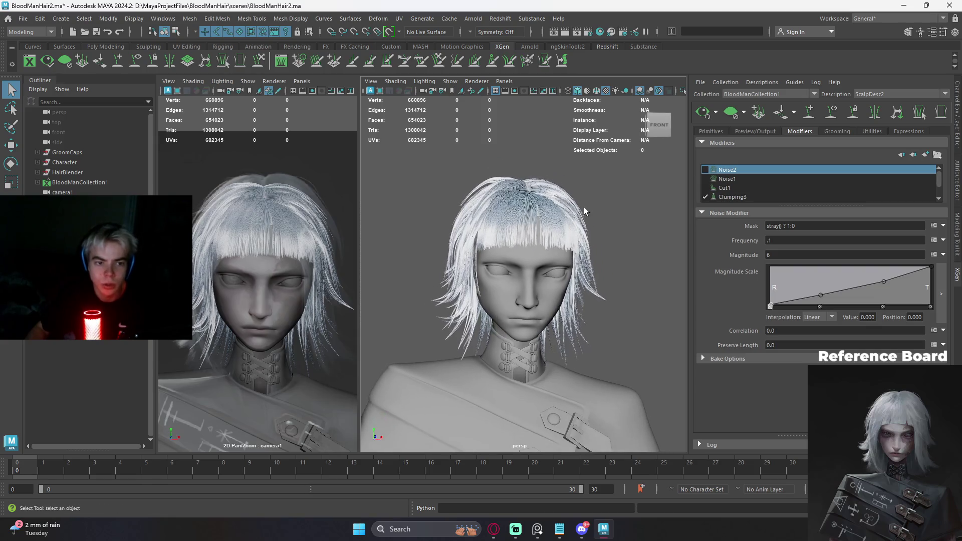
- Save the scene, view the head from the side and switch to the ScalpDesc4 description
{"action": "key", "text": "ctrl+s"}
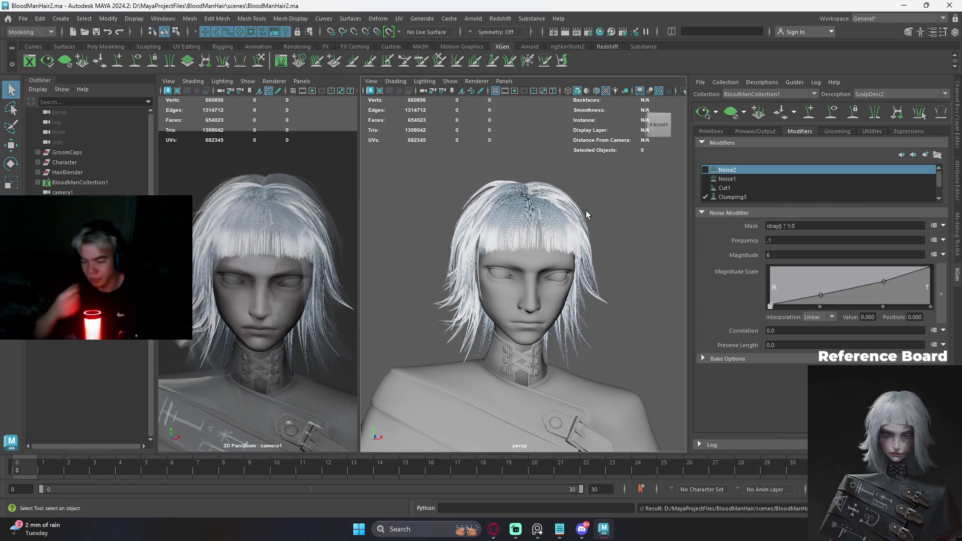
{"action": "mouse_move", "coordinate": [517, 197]}
{"action": "left_mouse_down", "text": "alt"}
{"action": "mouse_move", "coordinate": [612, 231]}
{"action": "mouse_move", "coordinate": [632, 270]}
{"action": "left_mouse_up", "text": "alt"}
{"action": "left_click", "coordinate": [863, 93]}
{"action": "left_click", "coordinate": [884, 119]}
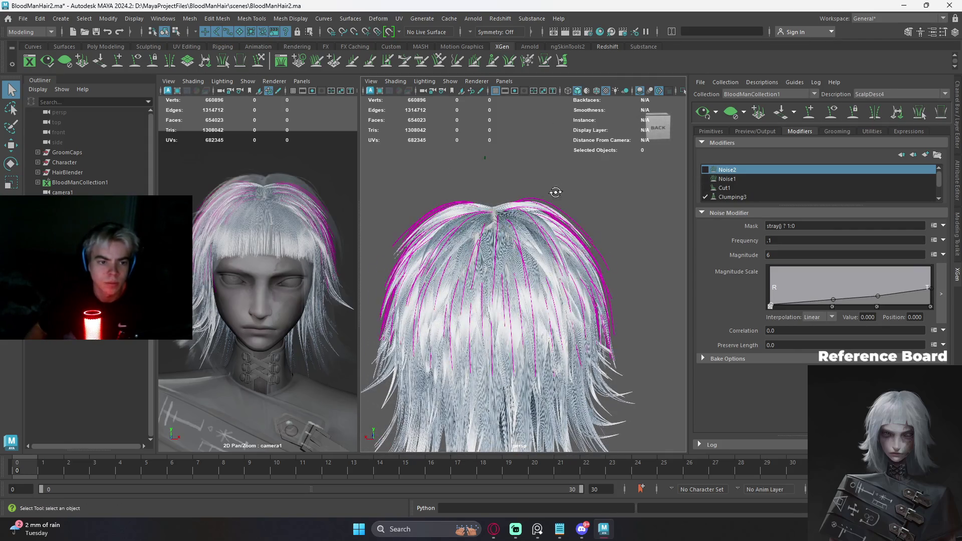
{"action": "left_click", "coordinate": [599, 219]}
{"action": "key", "text": "y"}
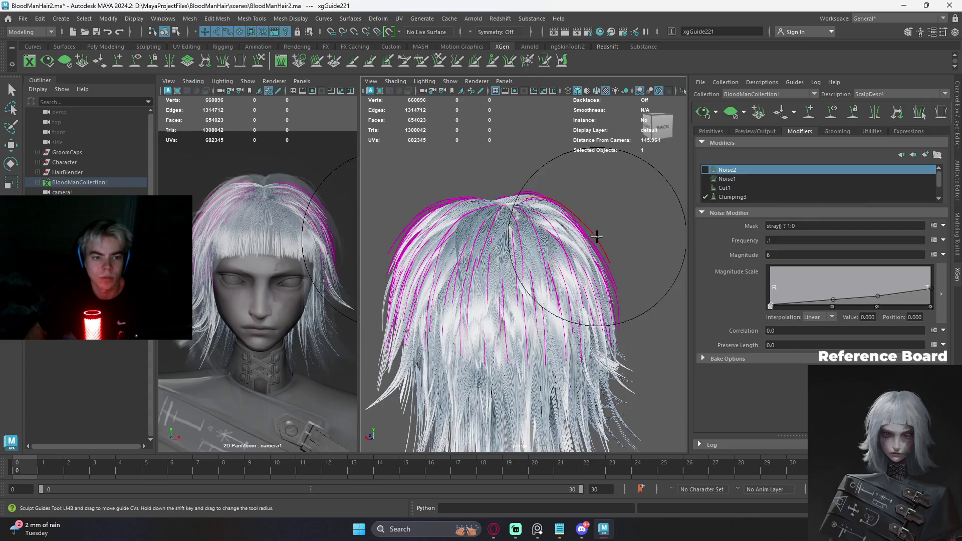
{"action": "scroll", "coordinate": [593, 229], "scroll_direction": "up", "scroll_amount": 3}
{"action": "middle_click_drag", "start_coordinate": [592, 219], "coordinate": [561, 248], "text": "alt"}
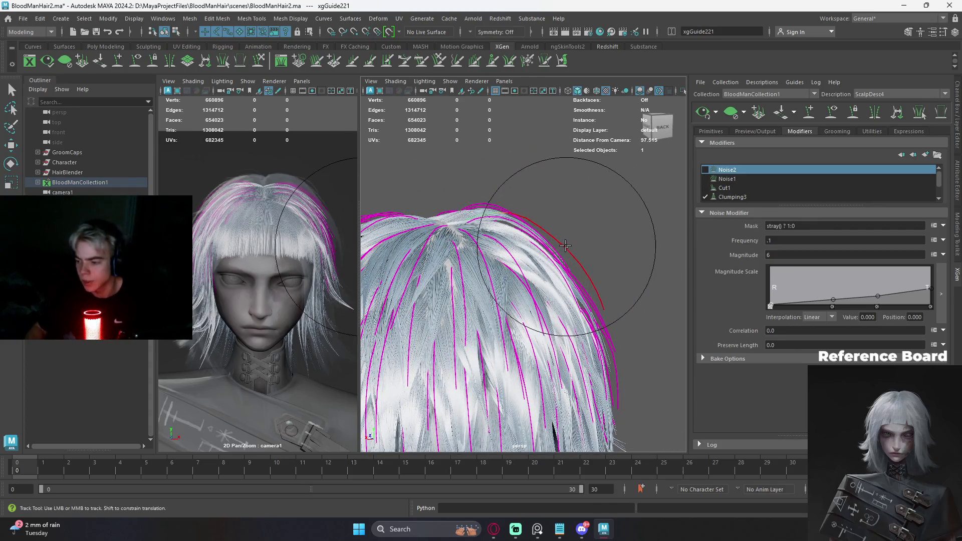
{"action": "left_click_drag", "start_coordinate": [561, 248], "coordinate": [558, 235], "text": "alt"}
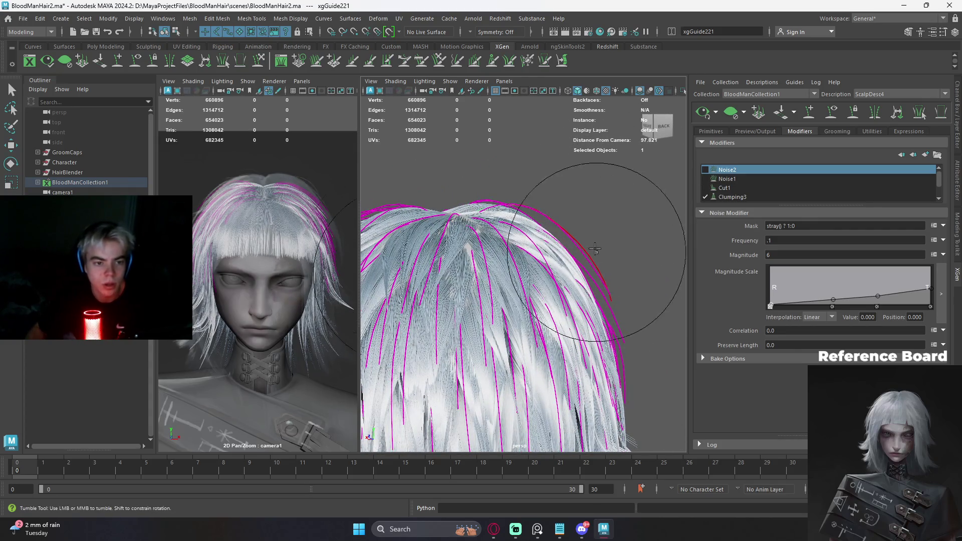
{"action": "scroll", "coordinate": [571, 222], "scroll_direction": "down", "scroll_amount": 3}
{"action": "scroll", "coordinate": [605, 214], "scroll_direction": "down", "scroll_amount": 3}
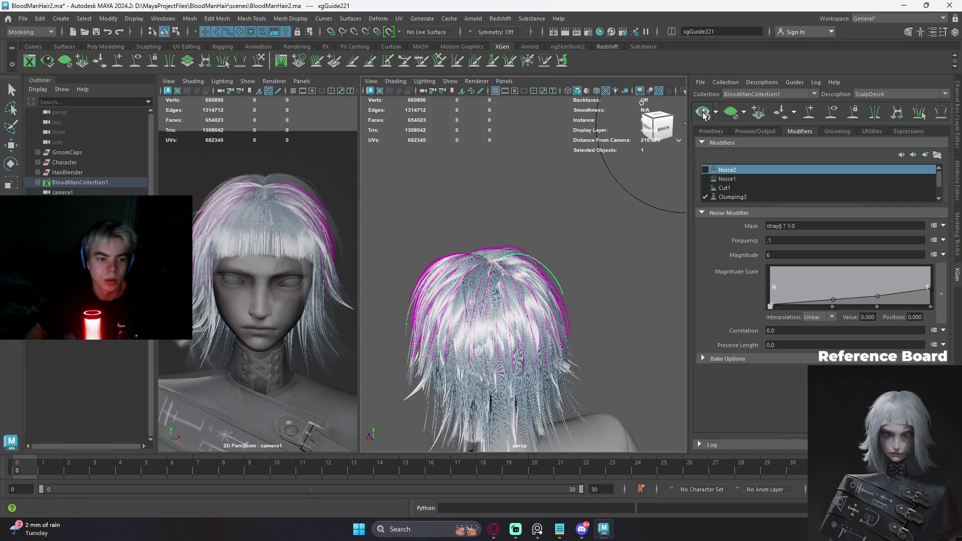
{"action": "scroll", "coordinate": [547, 236], "scroll_direction": "up", "scroll_amount": 3}
{"action": "mouse_move", "coordinate": [549, 236]}
{"action": "left_mouse_down", "text": "alt"}
{"action": "mouse_move", "coordinate": [487, 237]}
{"action": "mouse_move", "coordinate": [559, 245]}
{"action": "mouse_move", "coordinate": [611, 189]}
{"action": "left_mouse_up", "text": "alt"}
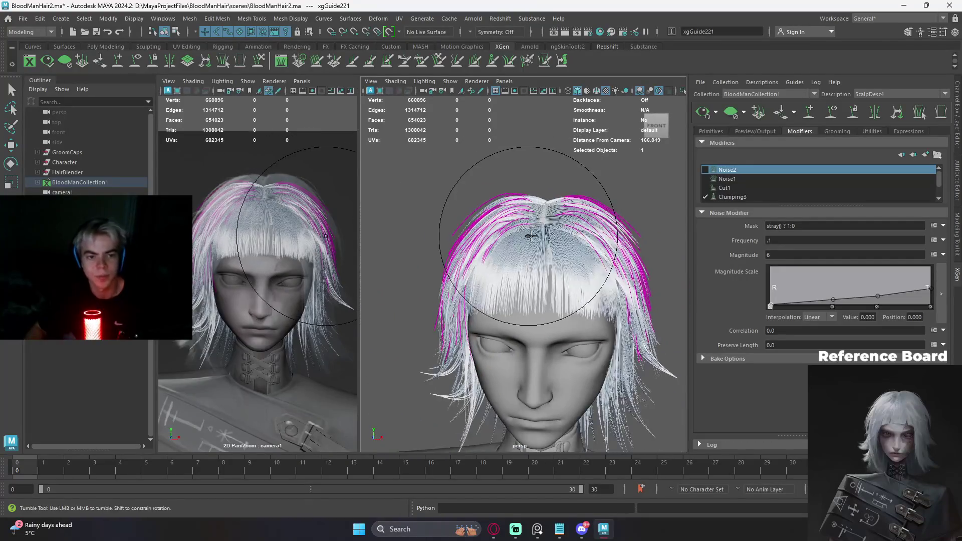
{"action": "key", "text": "q"}
{"action": "left_click", "coordinate": [611, 189]}
{"action": "right_click", "coordinate": [621, 190]}
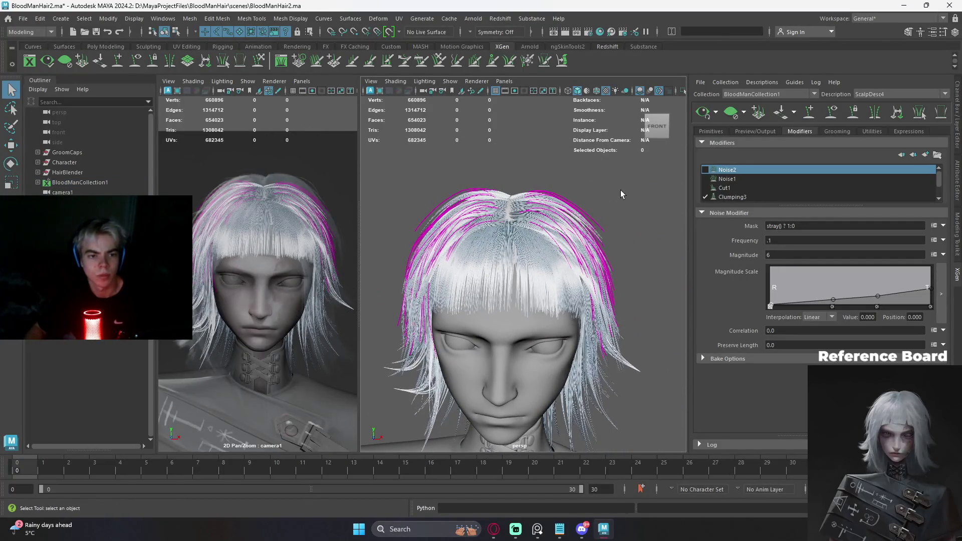
{"action": "left_click_drag", "start_coordinate": [620, 194], "coordinate": [618, 180], "text": "alt"}
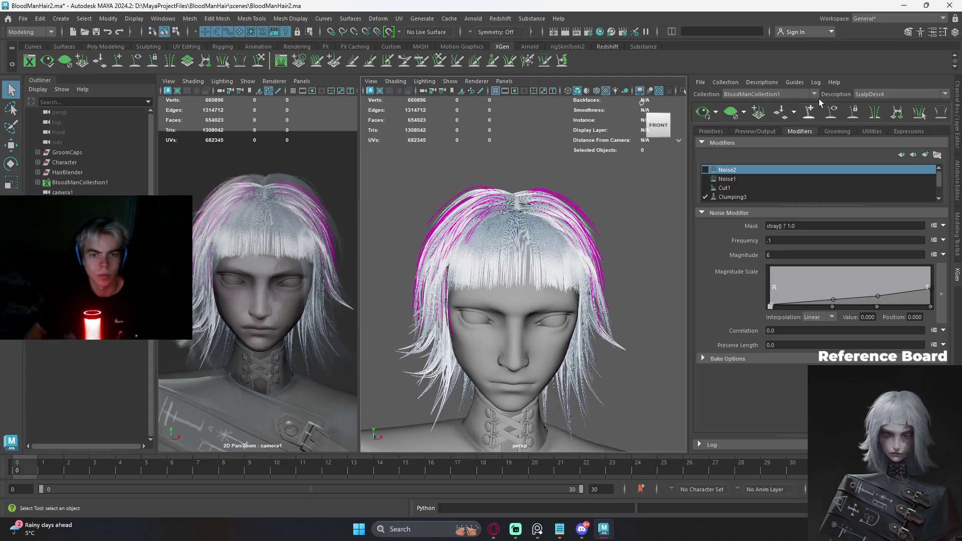
{"action": "left_click", "coordinate": [833, 111]}
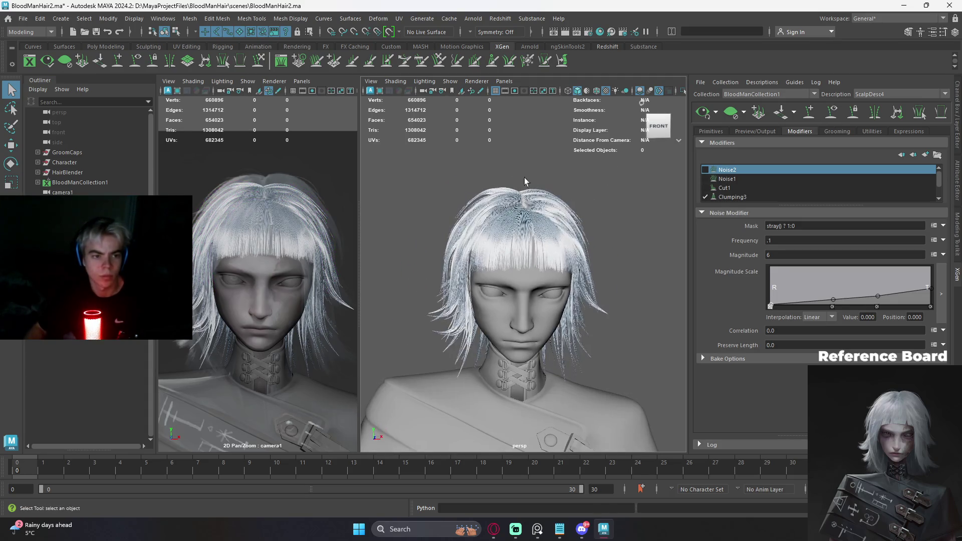
{"action": "left_click_drag", "start_coordinate": [619, 161], "coordinate": [517, 194], "text": "alt"}
{"action": "scroll", "coordinate": [516, 194], "scroll_direction": "up", "scroll_amount": 2}
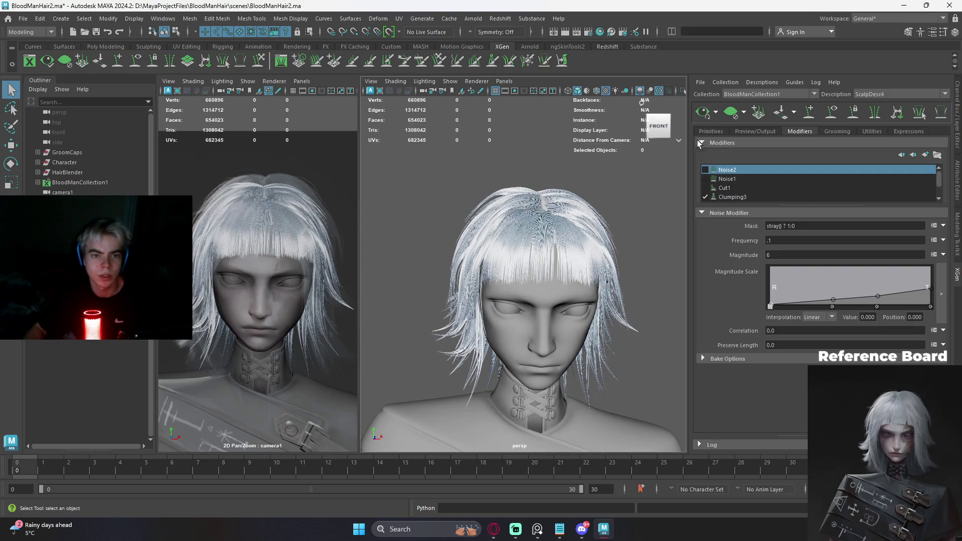
{"action": "left_click", "coordinate": [836, 112]}
{"action": "scroll", "coordinate": [507, 197], "scroll_direction": "up", "scroll_amount": 1}
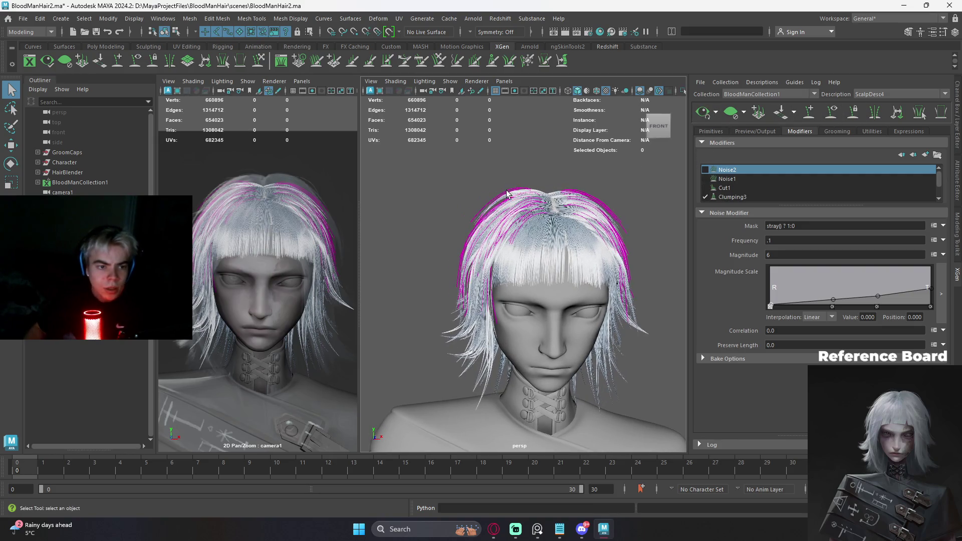
{"action": "scroll", "coordinate": [508, 197], "scroll_direction": "up", "scroll_amount": 1}
{"action": "scroll", "coordinate": [526, 196], "scroll_direction": "up", "scroll_amount": 2}
{"action": "scroll", "coordinate": [545, 195], "scroll_direction": "up", "scroll_amount": 1}
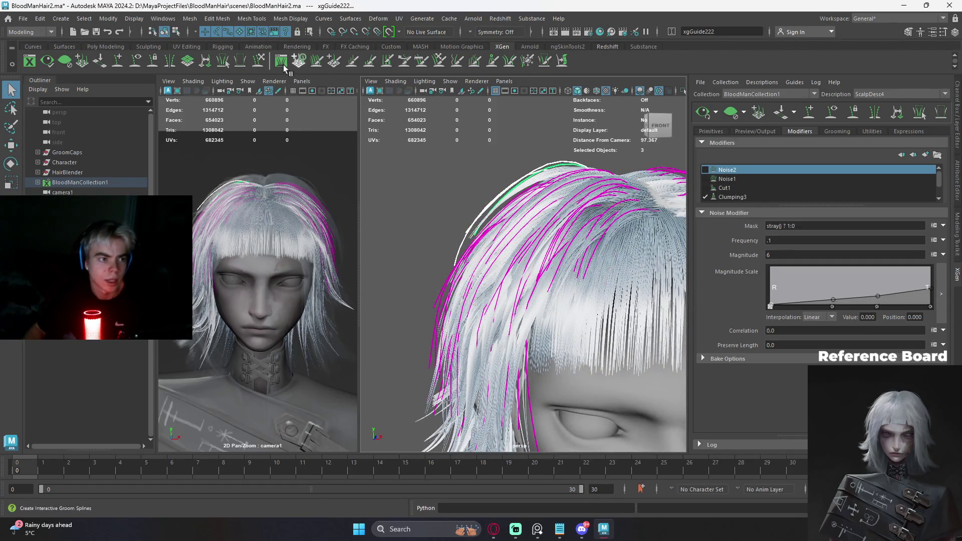
{"action": "left_click_drag", "start_coordinate": [536, 184], "coordinate": [496, 188], "text": "alt"}
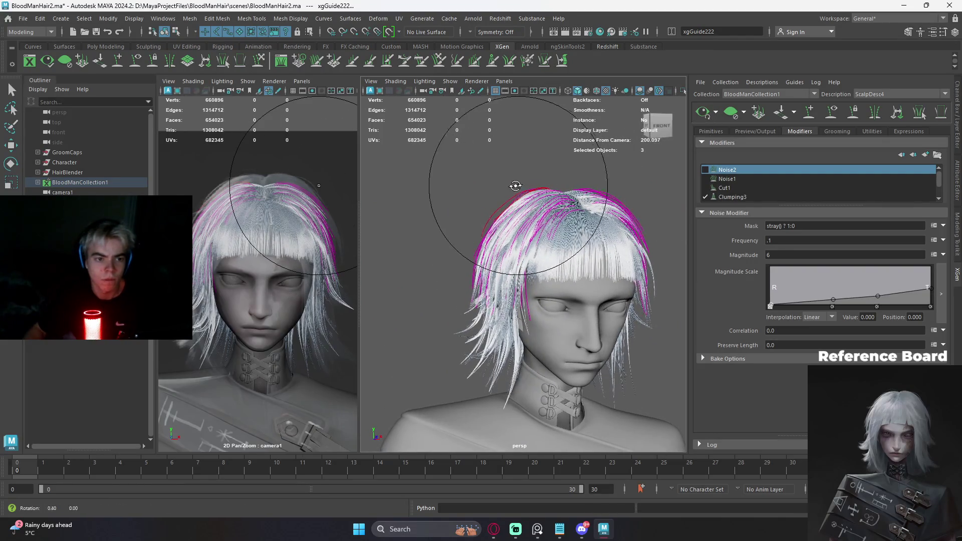
{"action": "right_click_drag", "start_coordinate": [497, 188], "coordinate": [519, 188], "text": "alt"}
{"action": "middle_click_drag", "start_coordinate": [519, 188], "coordinate": [493, 182], "text": "alt"}
{"action": "mouse_move", "coordinate": [489, 185]}
{"action": "right_mouse_down", "text": "alt"}
{"action": "mouse_move", "coordinate": [519, 181]}
{"action": "mouse_move", "coordinate": [526, 200]}
{"action": "right_mouse_up", "text": "alt"}
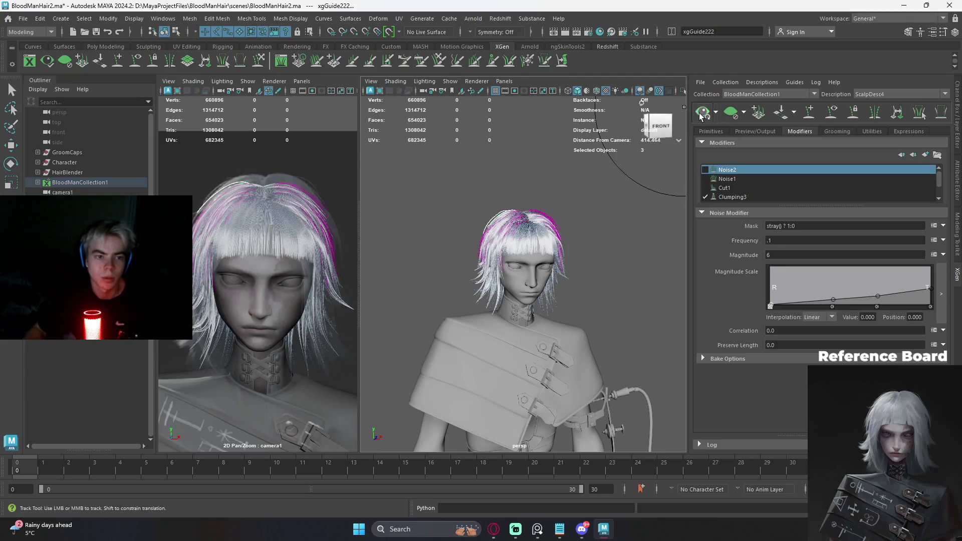
{"action": "mouse_move", "coordinate": [526, 200]}
{"action": "left_mouse_down", "text": "alt"}
{"action": "mouse_move", "coordinate": [556, 202]}
{"action": "mouse_move", "coordinate": [543, 205]}
{"action": "left_mouse_up", "text": "alt"}
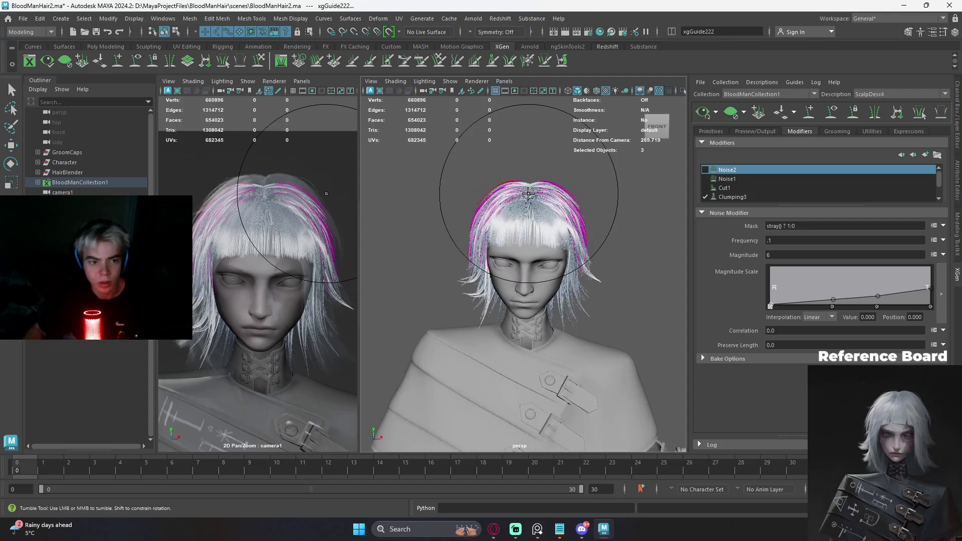
{"action": "key", "text": "q"}
{"action": "left_click", "coordinate": [613, 197]}
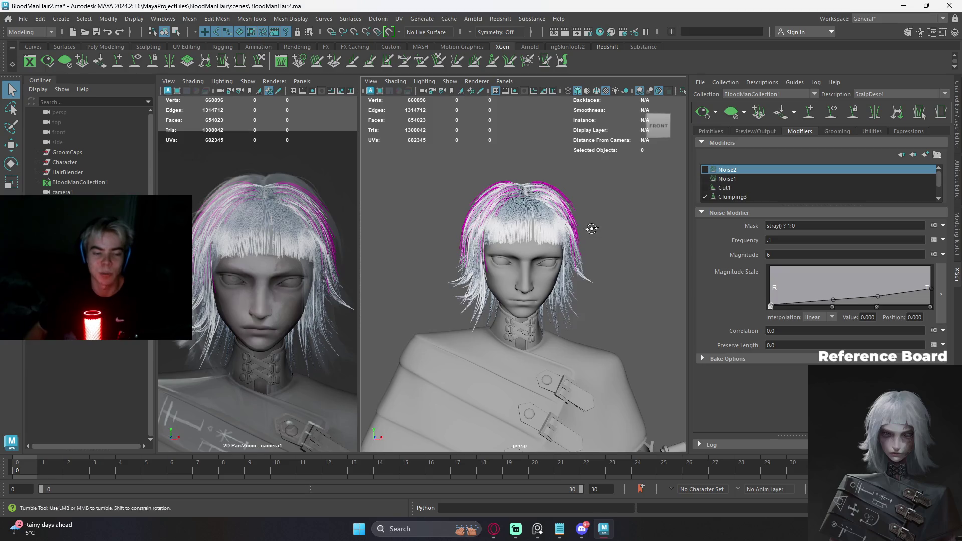
{"action": "scroll", "coordinate": [589, 218], "scroll_direction": "up", "scroll_amount": 2}
{"action": "scroll", "coordinate": [564, 213], "scroll_direction": "up", "scroll_amount": 2}
{"action": "scroll", "coordinate": [572, 219], "scroll_direction": "up", "scroll_amount": 2}
{"action": "middle_click_drag", "start_coordinate": [602, 218], "coordinate": [606, 221], "text": "alt"}
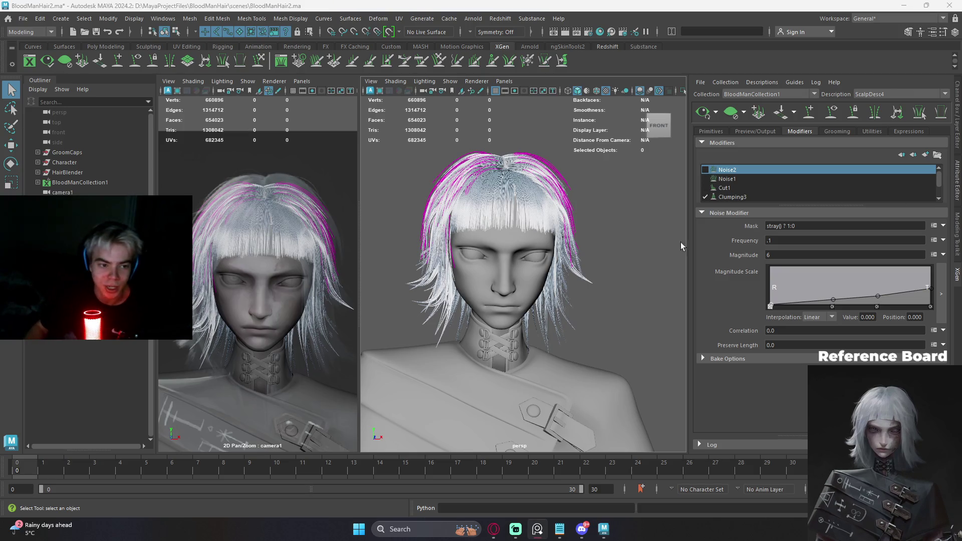
{"action": "mouse_move", "coordinate": [589, 255]}
{"action": "right_mouse_down", "text": "alt"}
{"action": "mouse_move", "coordinate": [608, 247]}
{"action": "mouse_move", "coordinate": [592, 251]}
{"action": "right_mouse_up", "text": "alt"}
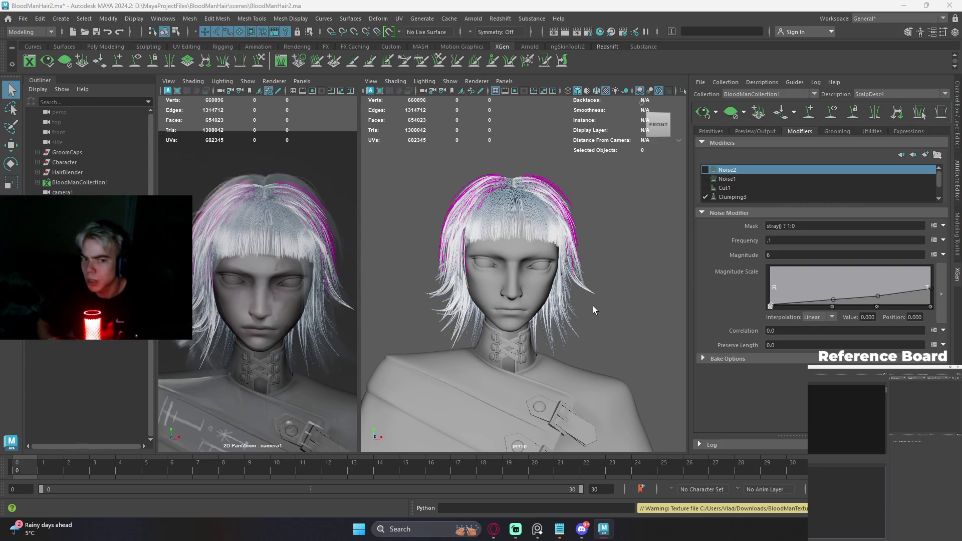
{"action": "scroll", "coordinate": [625, 246], "scroll_direction": "down", "scroll_amount": 5}
{"action": "scroll", "coordinate": [624, 247], "scroll_direction": "up", "scroll_amount": 3}
{"action": "left_click", "coordinate": [823, 514]}
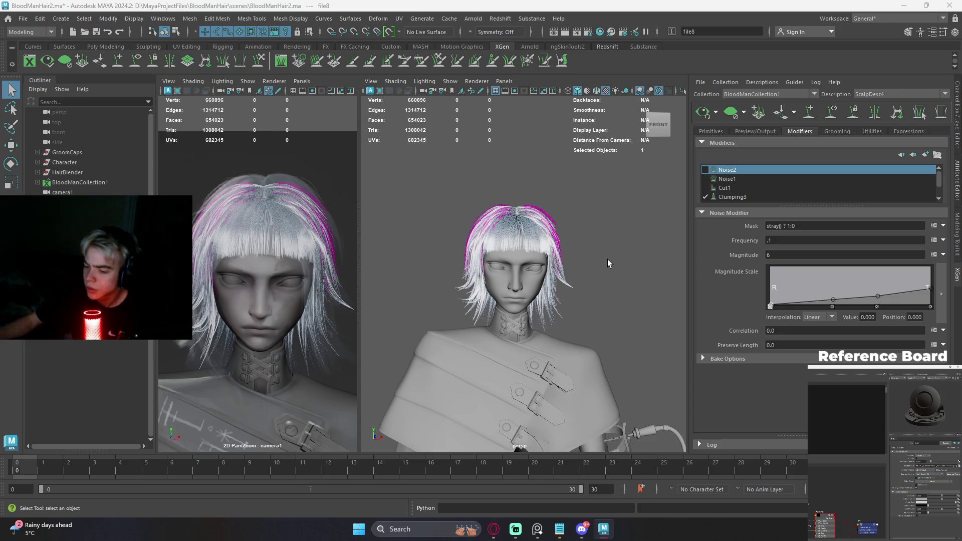
- Clear the selection, activate the perspective panel and save the scene
{"action": "left_click", "coordinate": [589, 243]}
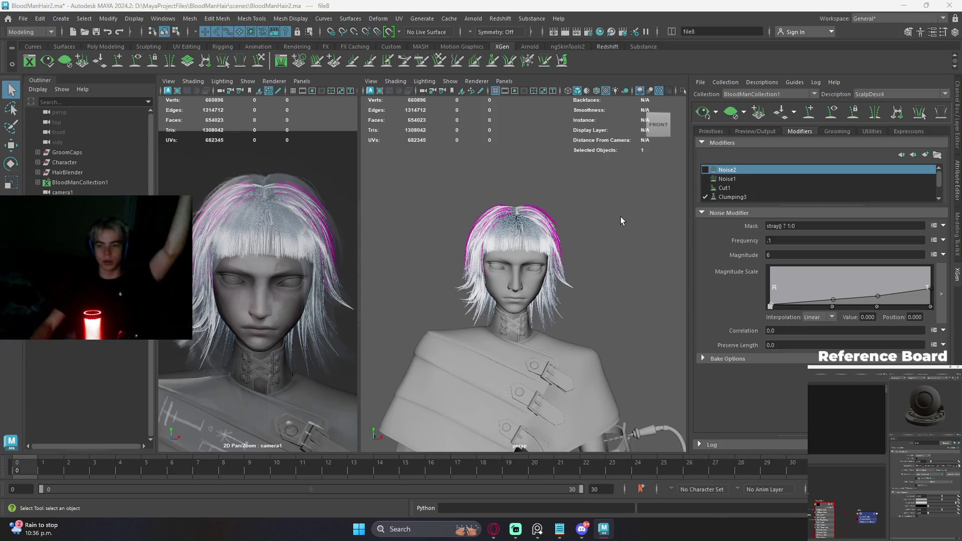
{"action": "left_click", "coordinate": [612, 263], "text": "alt"}
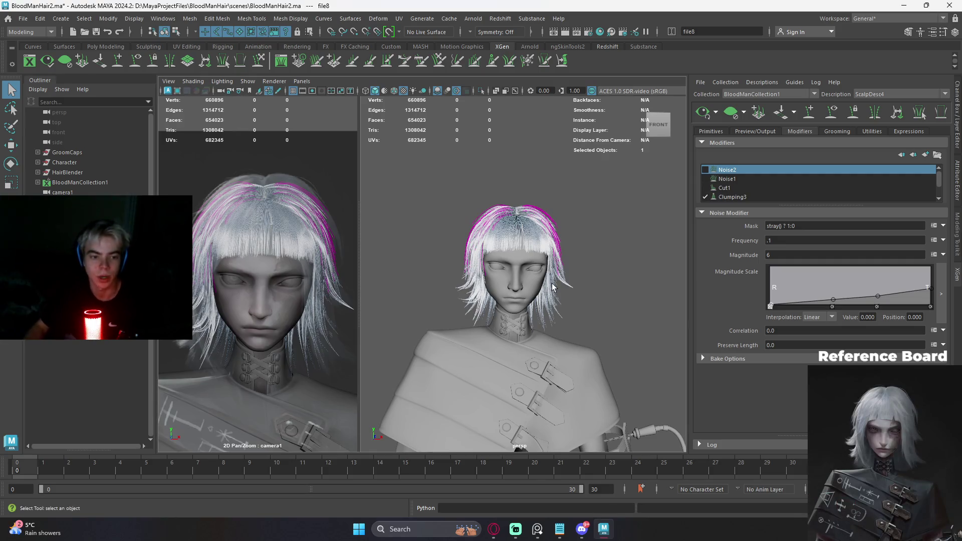
{"action": "key", "text": "ctrl+s"}
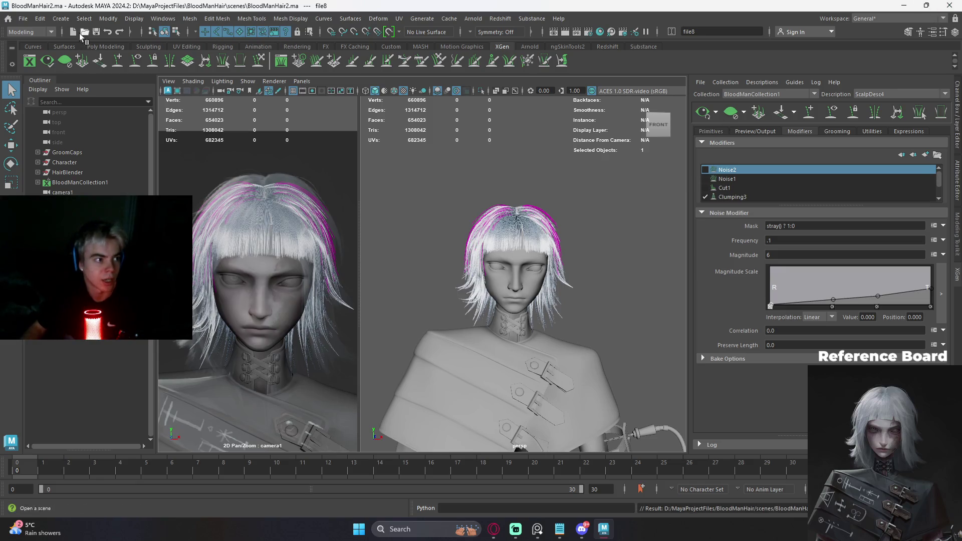
- Reload BloodManHair2.ma from the Home screen's Recent files list
{"action": "left_click", "coordinate": [9, 19]}
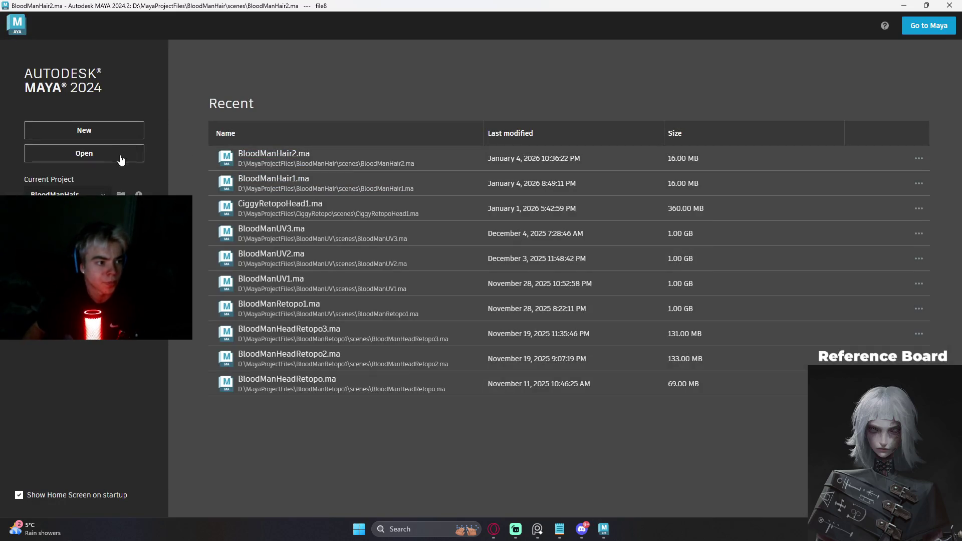
{"action": "left_click", "coordinate": [255, 156]}
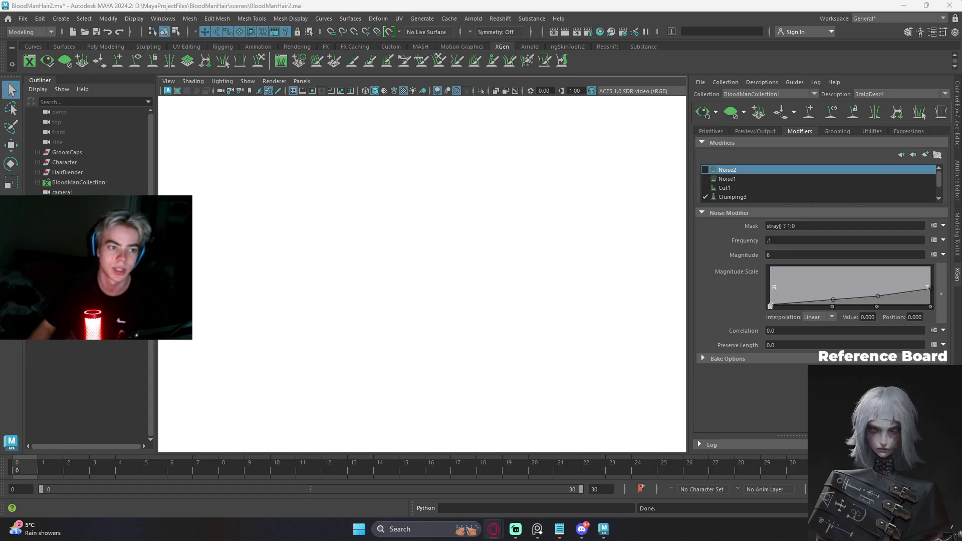
{"action": "left_click", "coordinate": [564, 213]}
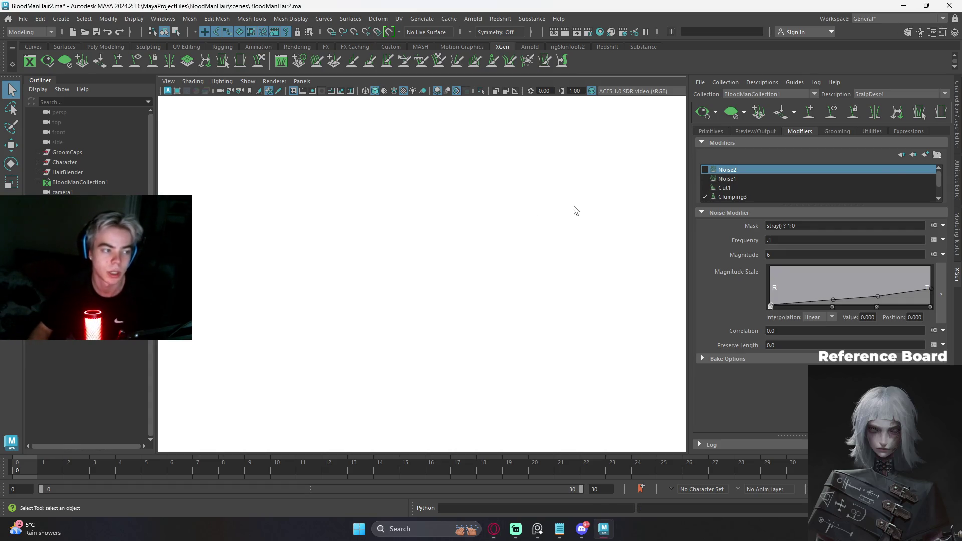
- Quit Maya discarding unsaved changes and nudge the reference image up on the board
{"action": "key", "text": "space"}
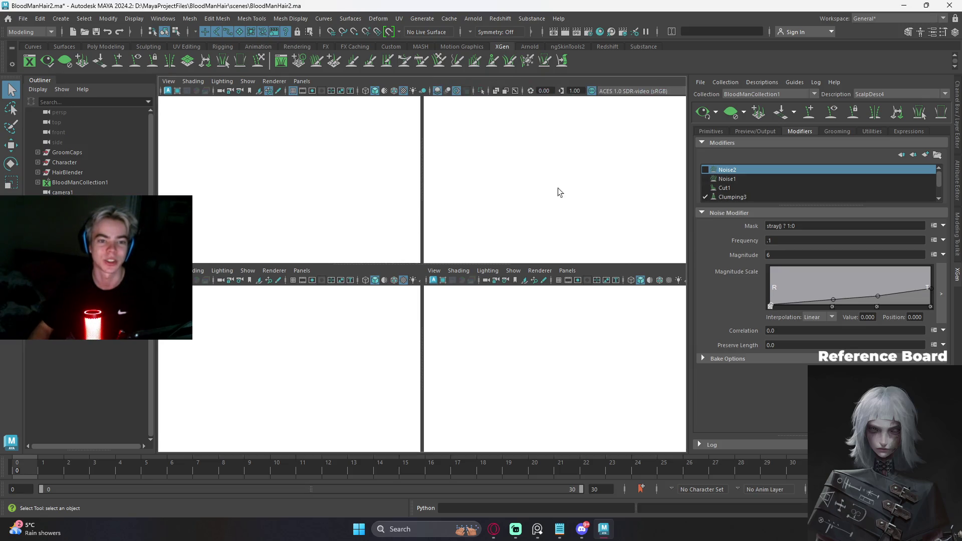
{"action": "left_click", "coordinate": [946, 5]}
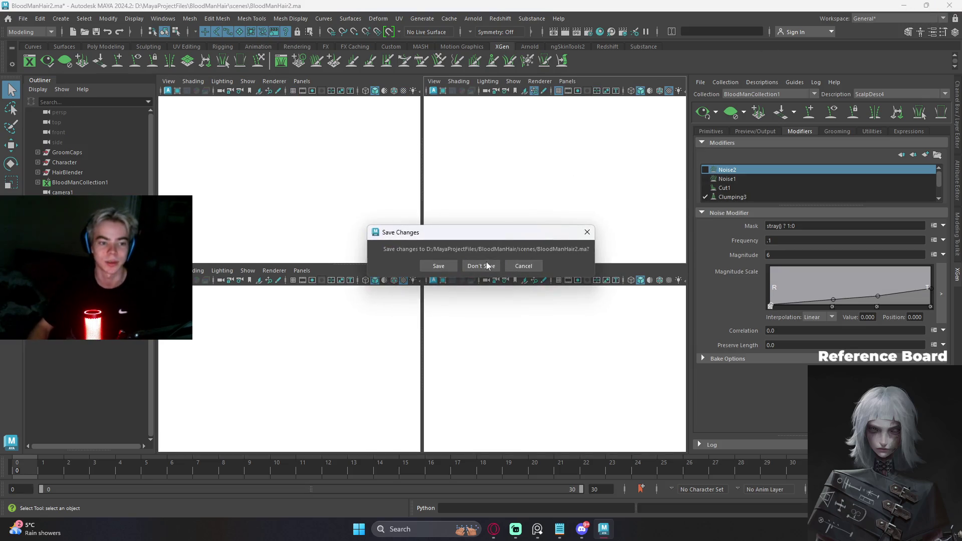
{"action": "left_click", "coordinate": [487, 261]}
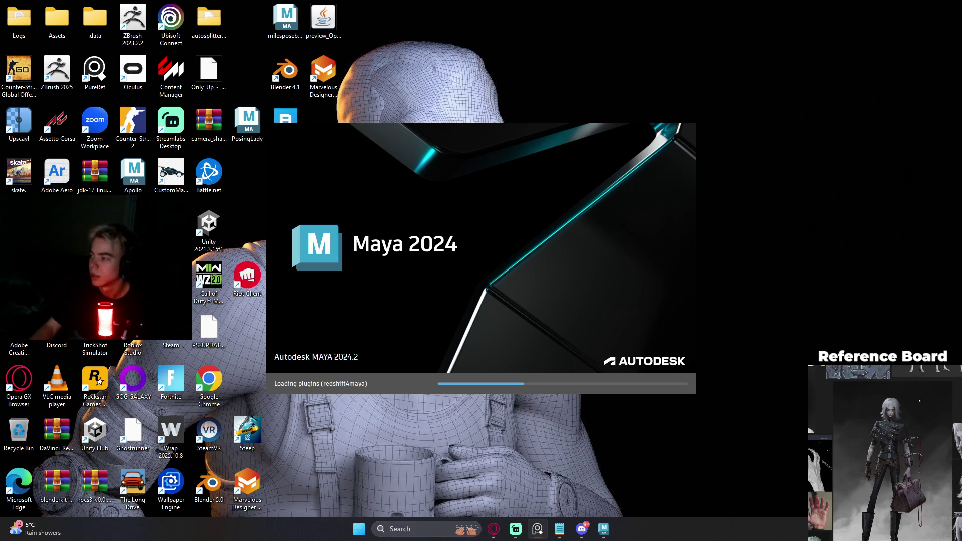
{"action": "middle_click_drag", "start_coordinate": [898, 467], "coordinate": [917, 411]}
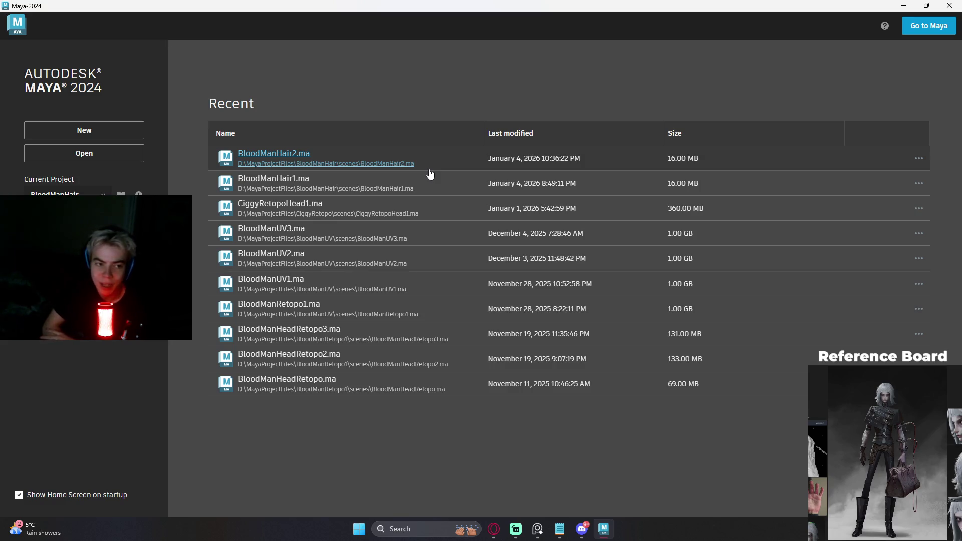
- Reopen BloodManHair2.ma, frame the head frontally and split into front/persp panes
{"action": "left_click", "coordinate": [430, 174]}
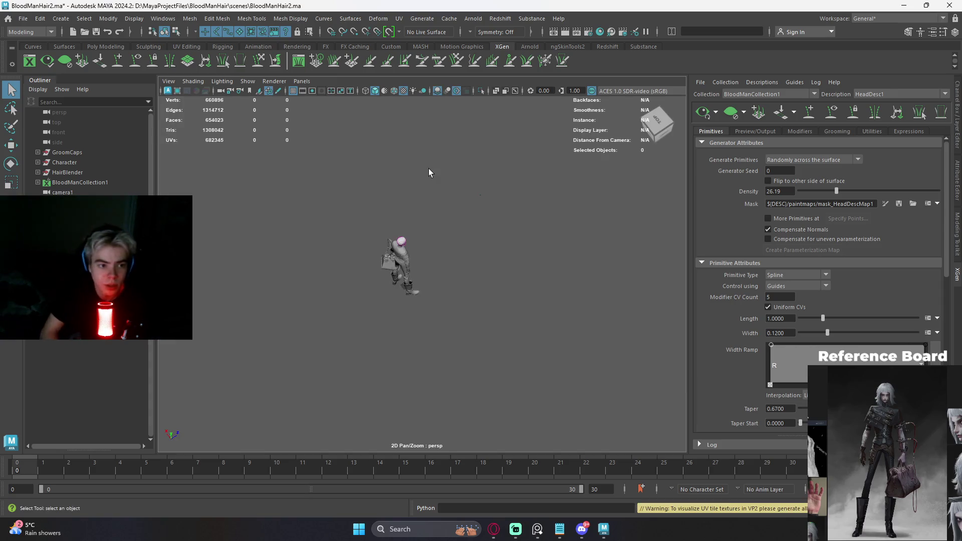
{"action": "left_click_drag", "start_coordinate": [442, 254], "coordinate": [409, 186], "text": "alt"}
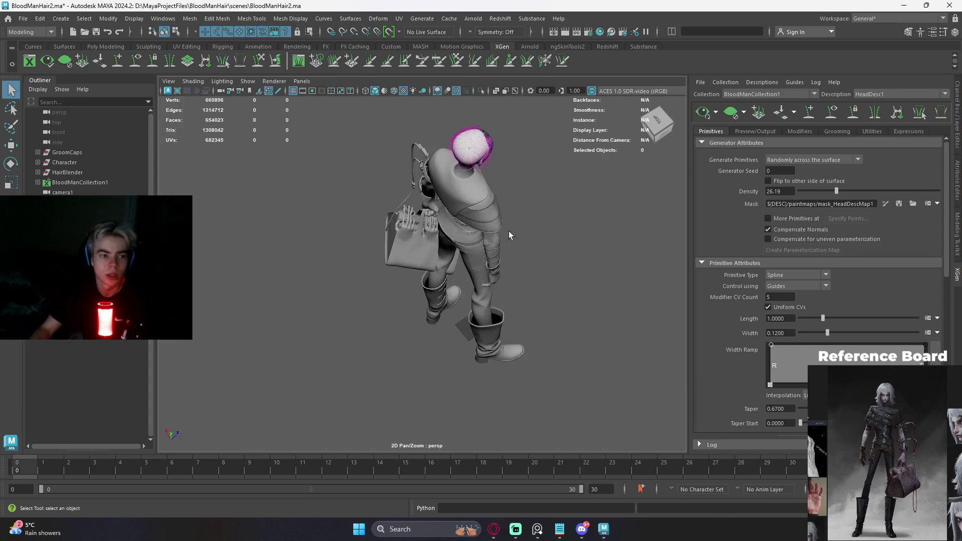
{"action": "middle_click_drag", "start_coordinate": [409, 187], "coordinate": [425, 242], "text": "alt"}
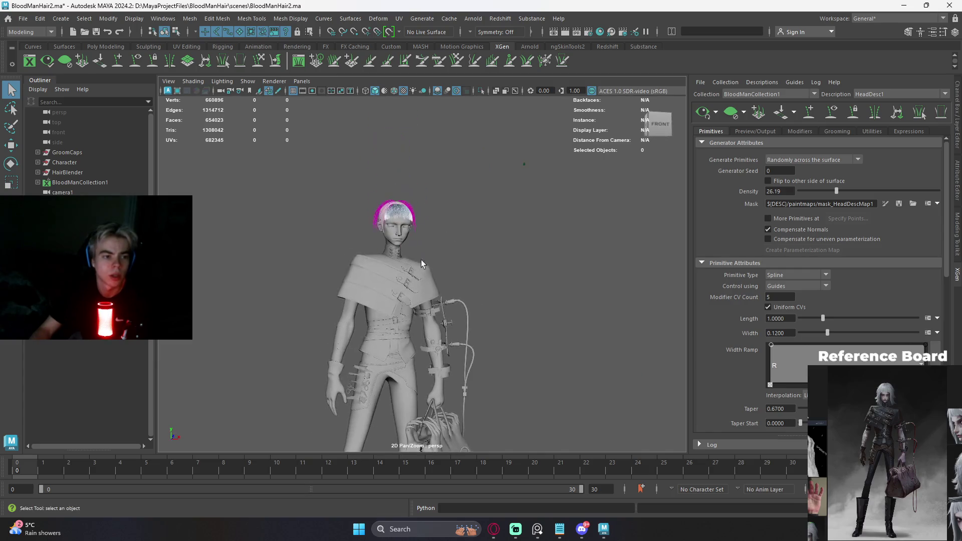
{"action": "scroll", "coordinate": [420, 265], "scroll_direction": "up", "scroll_amount": 3}
{"action": "scroll", "coordinate": [426, 216], "scroll_direction": "up", "scroll_amount": 3}
{"action": "left_click_drag", "start_coordinate": [424, 230], "coordinate": [437, 242], "text": "alt"}
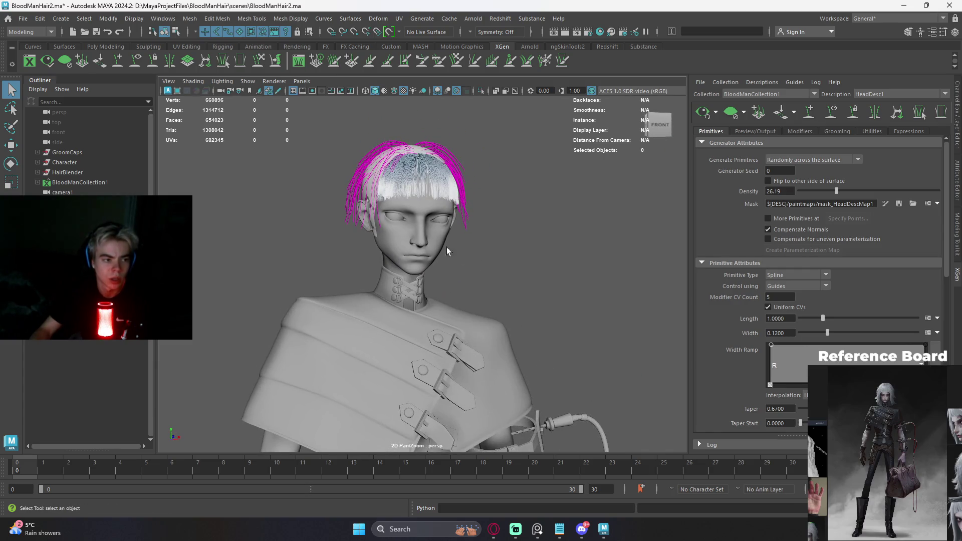
{"action": "key", "text": "space"}
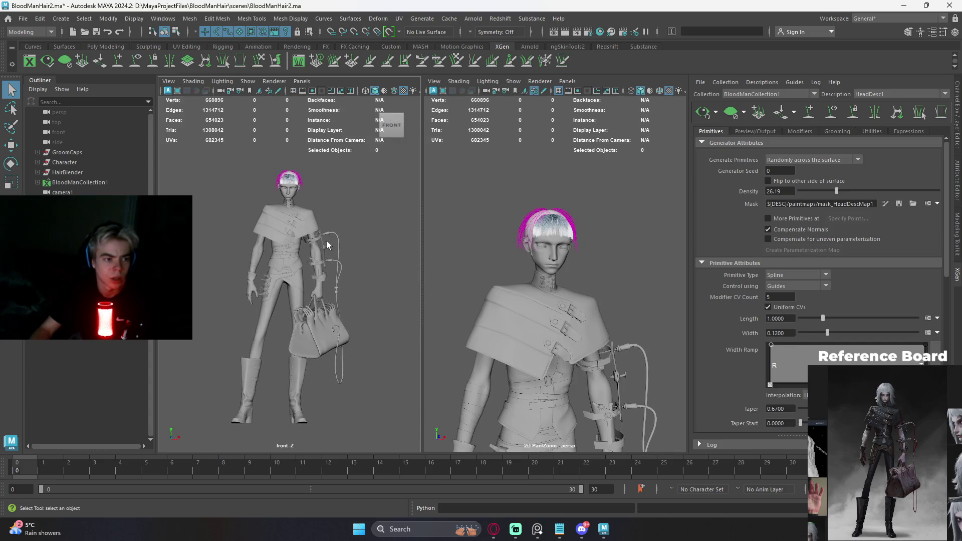
- Look through camera1 in the left view and dolly the persp view closer to the character
{"action": "left_click", "coordinate": [301, 81]}
{"action": "mouse_move", "coordinate": [323, 92]}
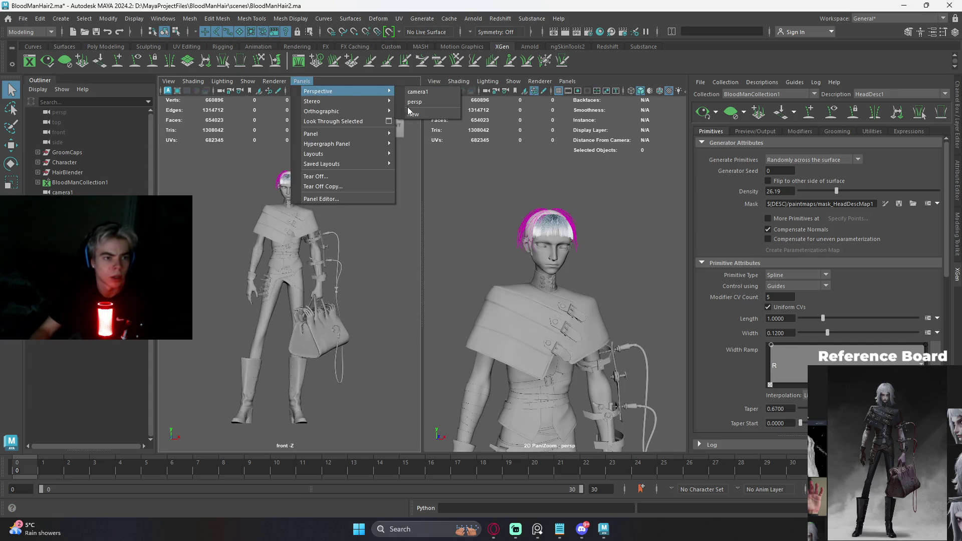
{"action": "left_click", "coordinate": [419, 91]}
{"action": "mouse_move", "coordinate": [594, 196]}
{"action": "right_mouse_down", "text": "alt"}
{"action": "mouse_move", "coordinate": [624, 210]}
{"action": "mouse_move", "coordinate": [605, 219]}
{"action": "right_mouse_up", "text": "alt"}
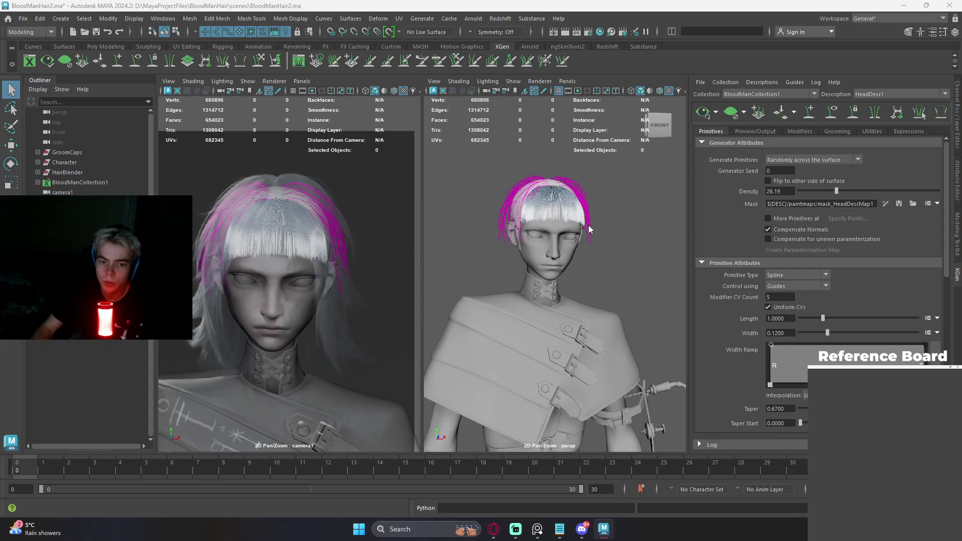
{"action": "scroll", "coordinate": [589, 228], "scroll_direction": "down", "scroll_amount": 3}
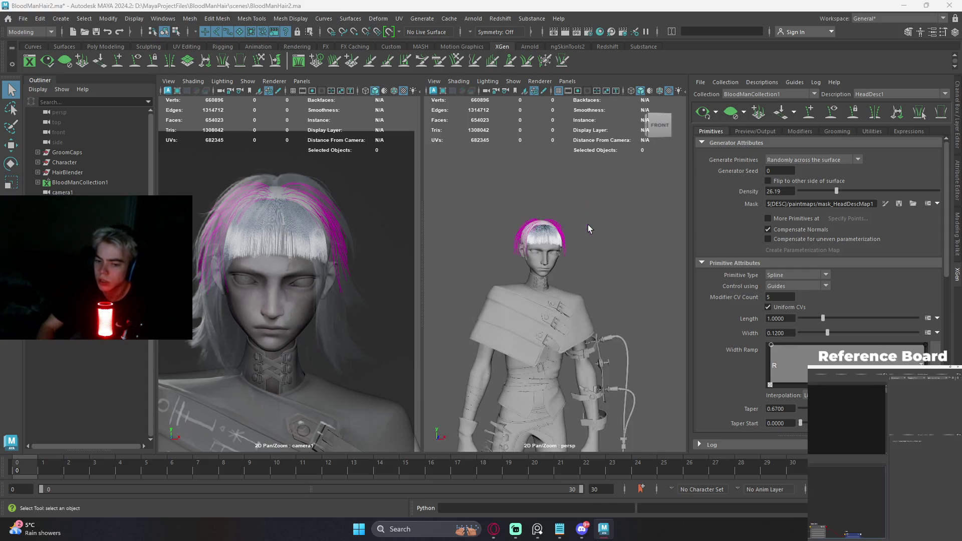
- Orbit the persp view around the head to inspect the top, back and front of the bob
{"action": "left_click_drag", "start_coordinate": [423, 228], "coordinate": [356, 240]}
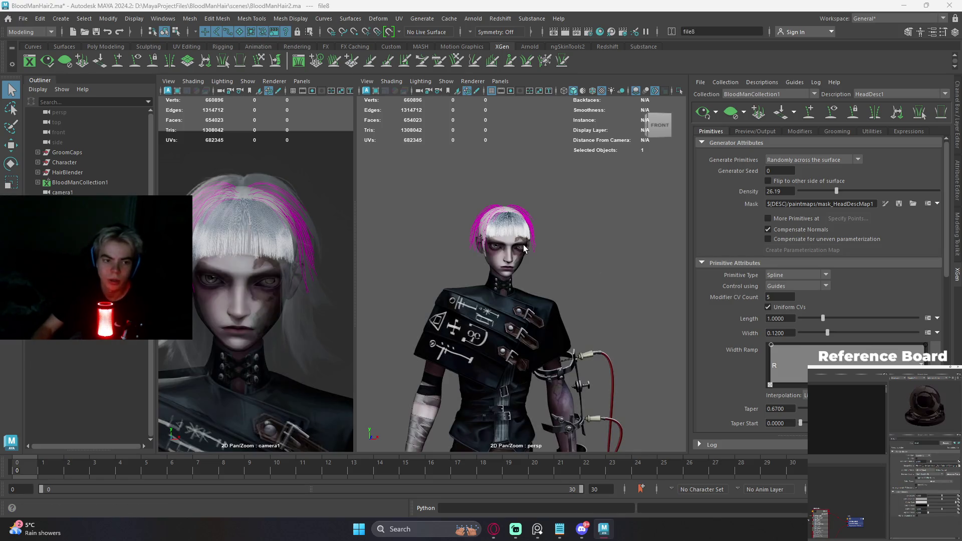
{"action": "scroll", "coordinate": [524, 248], "scroll_direction": "up", "scroll_amount": 2}
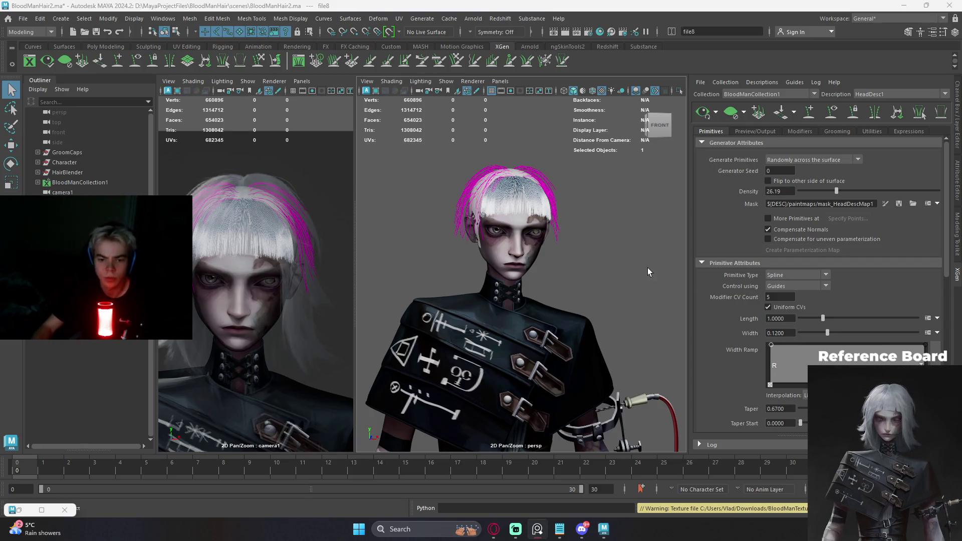
{"action": "key", "text": "backslash"}
{"action": "key", "text": "backslash"}
{"action": "middle_click_drag", "start_coordinate": [617, 263], "coordinate": [609, 248]}
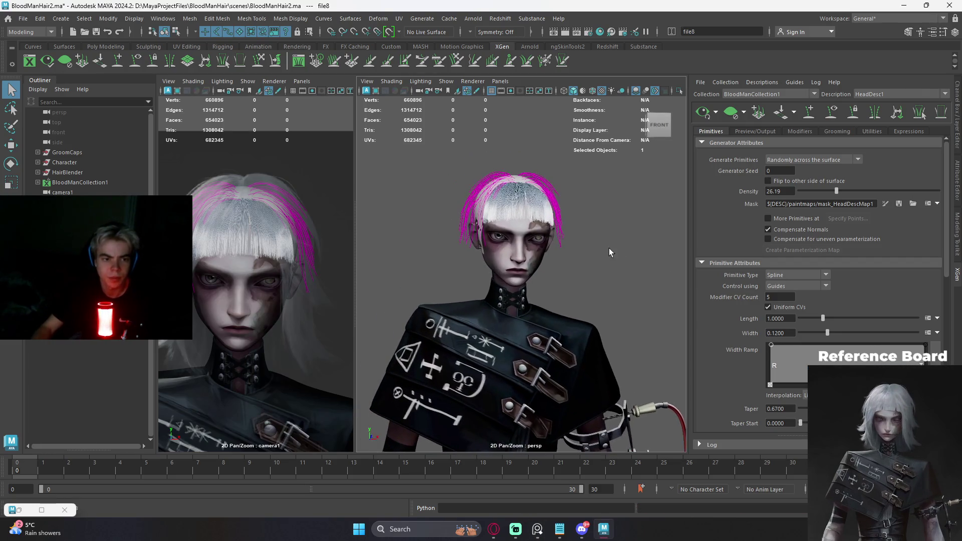
{"action": "left_click_drag", "start_coordinate": [519, 252], "coordinate": [546, 316], "text": "alt"}
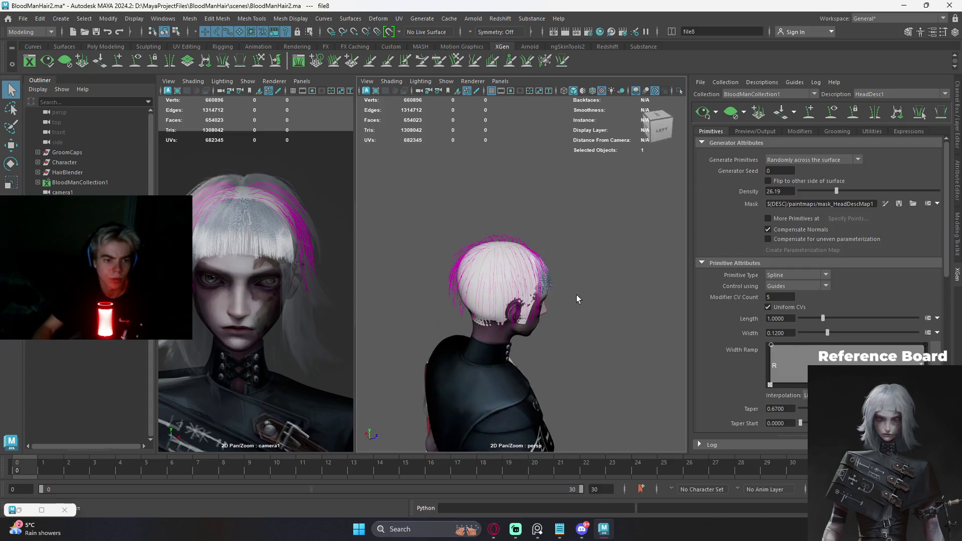
{"action": "left_click_drag", "start_coordinate": [546, 316], "coordinate": [534, 298], "text": "alt"}
{"action": "mouse_move", "coordinate": [534, 298]}
{"action": "middle_mouse_down"}
{"action": "mouse_move", "coordinate": [496, 255]}
{"action": "mouse_move", "coordinate": [541, 251]}
{"action": "mouse_move", "coordinate": [558, 266]}
{"action": "middle_mouse_up"}
{"action": "scroll", "coordinate": [527, 249], "scroll_direction": "up", "scroll_amount": 3}
{"action": "scroll", "coordinate": [540, 251], "scroll_direction": "up", "scroll_amount": 2}
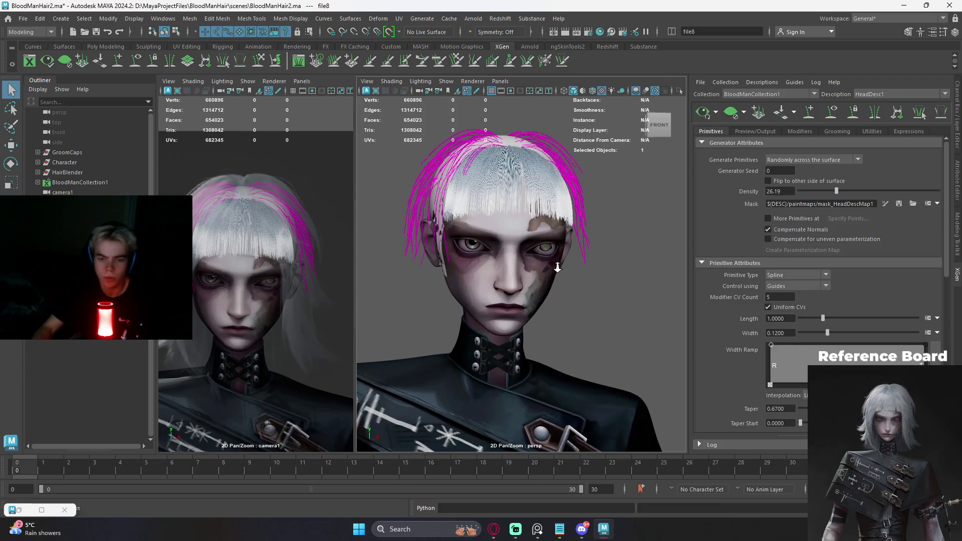
{"action": "scroll", "coordinate": [555, 280], "scroll_direction": "down", "scroll_amount": 1}
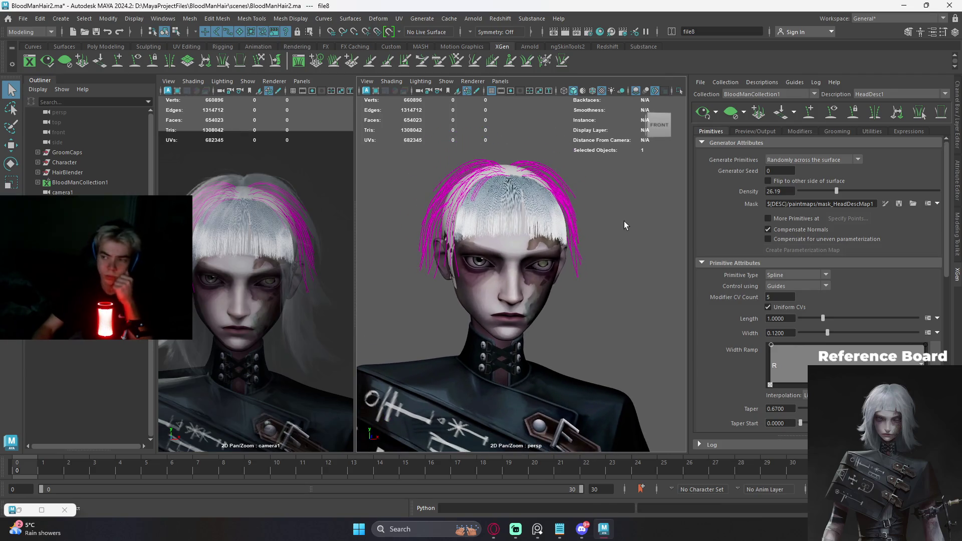
- Show the XGen Description list with HeadDesc1 and ScalpDesc2–4
{"action": "left_click", "coordinate": [909, 93]}
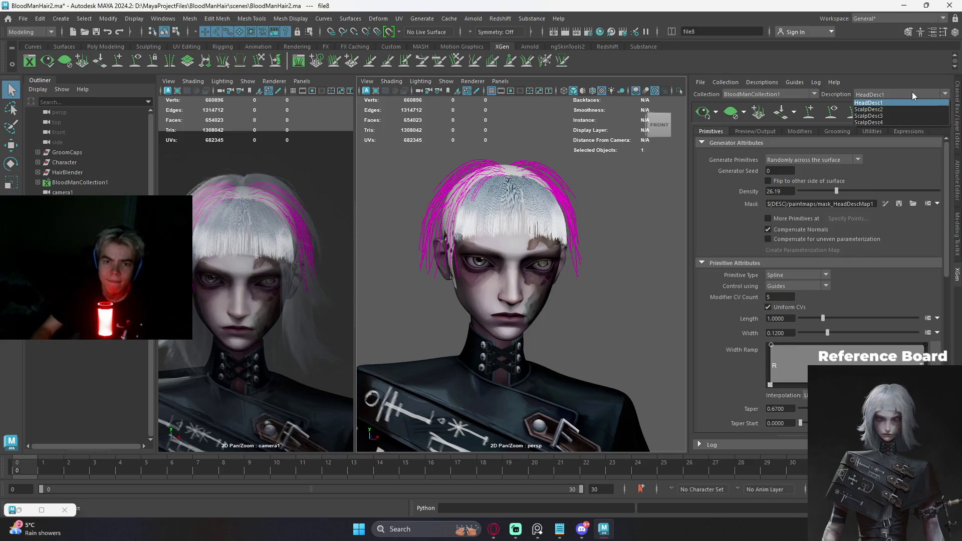
- Step through ScalpDesc4 and ScalpDesc3, then make ScalpDesc2 the active XGen description
{"action": "left_click", "coordinate": [886, 96]}
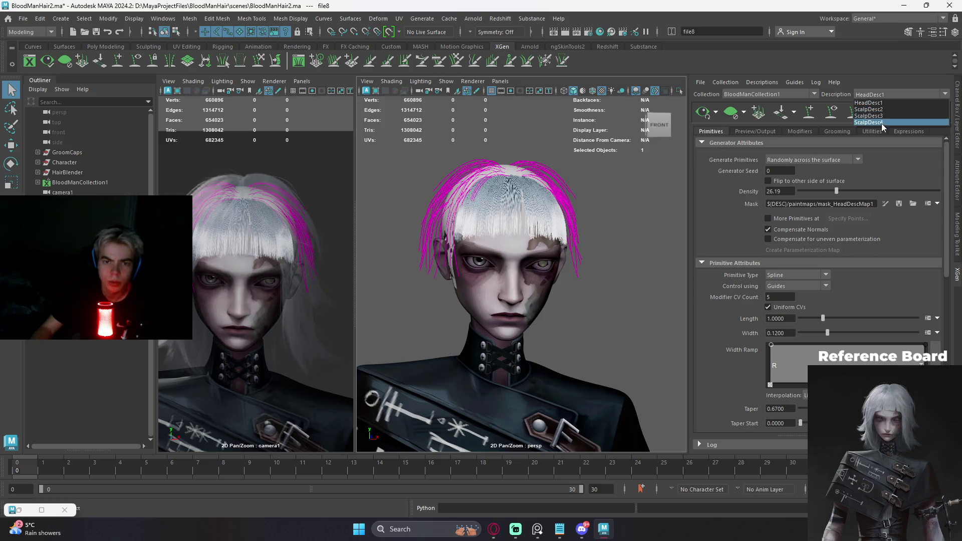
{"action": "left_click", "coordinate": [869, 122]}
{"action": "left_click", "coordinate": [833, 113]}
{"action": "left_click", "coordinate": [902, 95]}
{"action": "left_click", "coordinate": [869, 113]}
{"action": "left_click", "coordinate": [872, 94]}
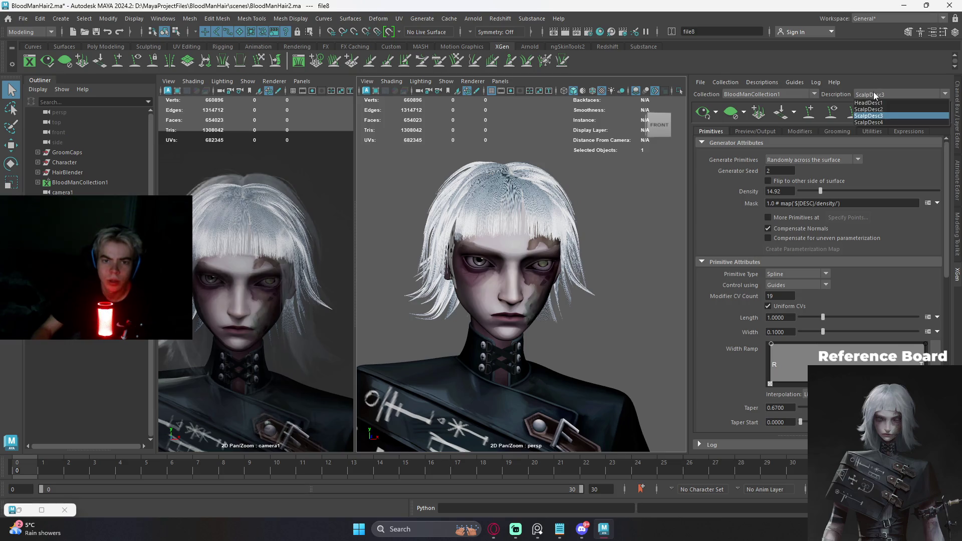
{"action": "left_click", "coordinate": [869, 105]}
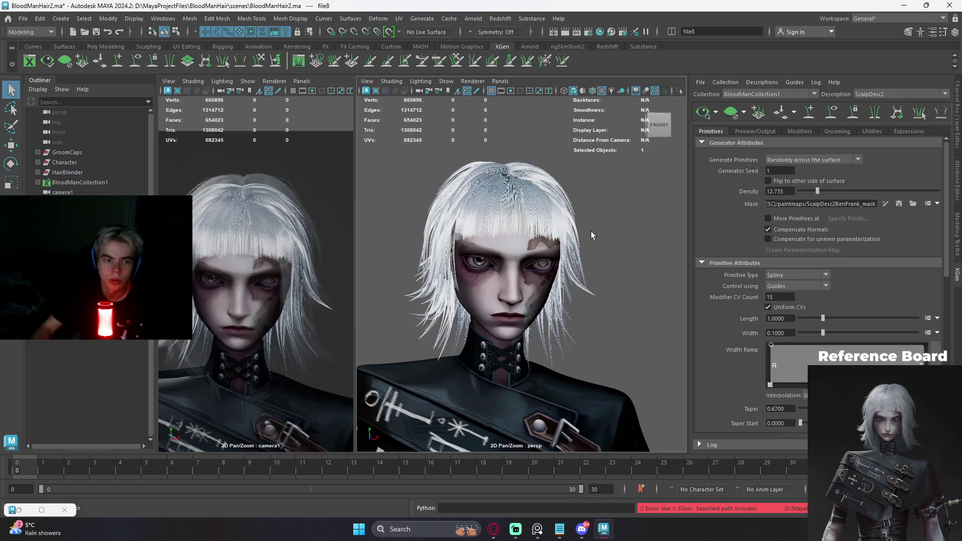
- Orbit the persp view around the head and pan camera1 to raise the head
{"action": "key", "text": "backslash"}
{"action": "key", "text": "backslash"}
{"action": "mouse_move", "coordinate": [616, 232]}
{"action": "left_mouse_down", "text": "alt"}
{"action": "mouse_move", "coordinate": [538, 246]}
{"action": "mouse_move", "coordinate": [593, 227]}
{"action": "mouse_move", "coordinate": [581, 230]}
{"action": "left_mouse_up", "text": "alt"}
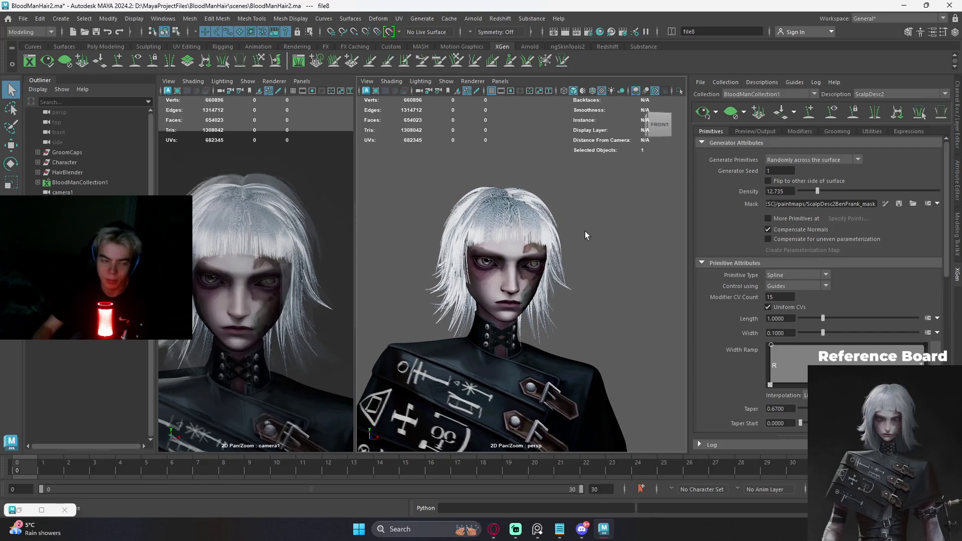
{"action": "scroll", "coordinate": [585, 232], "scroll_direction": "up", "scroll_amount": 3}
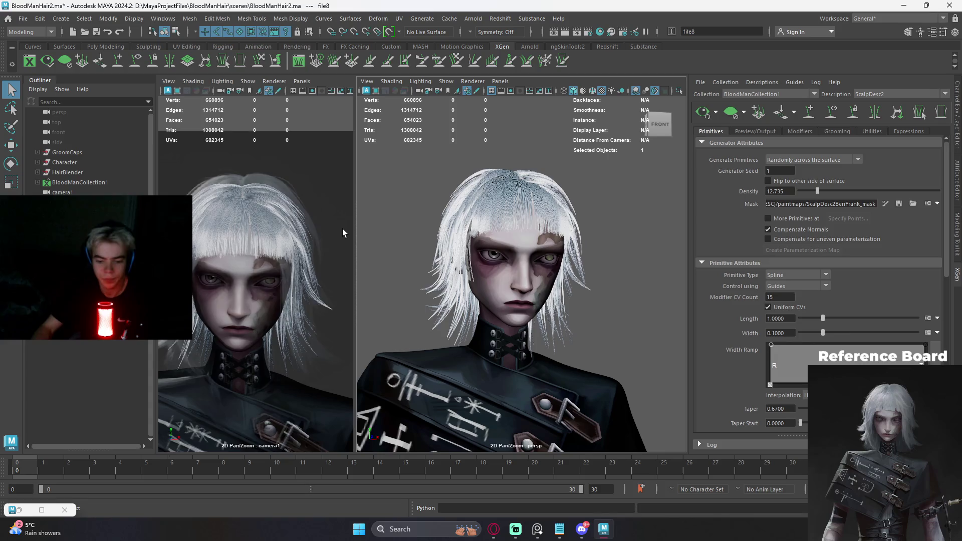
{"action": "middle_click_drag", "start_coordinate": [344, 228], "coordinate": [319, 212]}
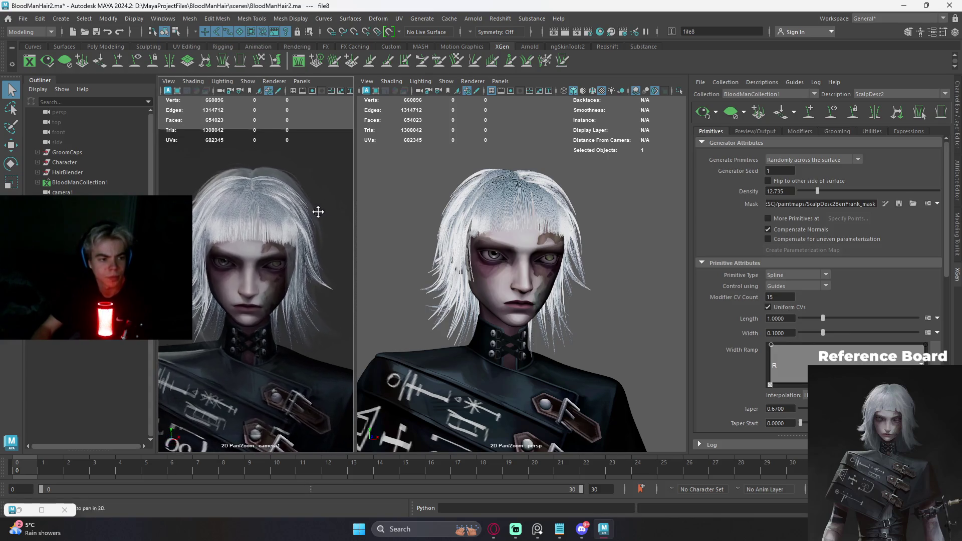
{"action": "mouse_move", "coordinate": [536, 243]}
{"action": "left_mouse_down", "text": "alt"}
{"action": "mouse_move", "coordinate": [527, 240]}
{"action": "mouse_move", "coordinate": [592, 215]}
{"action": "mouse_move", "coordinate": [545, 222]}
{"action": "mouse_move", "coordinate": [568, 238]}
{"action": "mouse_move", "coordinate": [539, 249]}
{"action": "mouse_move", "coordinate": [562, 282]}
{"action": "mouse_move", "coordinate": [550, 243]}
{"action": "left_mouse_up", "text": "alt"}
{"action": "scroll", "coordinate": [568, 237], "scroll_direction": "up", "scroll_amount": 3}
{"action": "scroll", "coordinate": [562, 281], "scroll_direction": "down", "scroll_amount": 3}
{"action": "scroll", "coordinate": [549, 263], "scroll_direction": "up", "scroll_amount": 2}
{"action": "scroll", "coordinate": [550, 243], "scroll_direction": "down", "scroll_amount": 2}
{"action": "scroll", "coordinate": [526, 249], "scroll_direction": "down", "scroll_amount": 2}
{"action": "scroll", "coordinate": [512, 249], "scroll_direction": "down", "scroll_amount": 3}
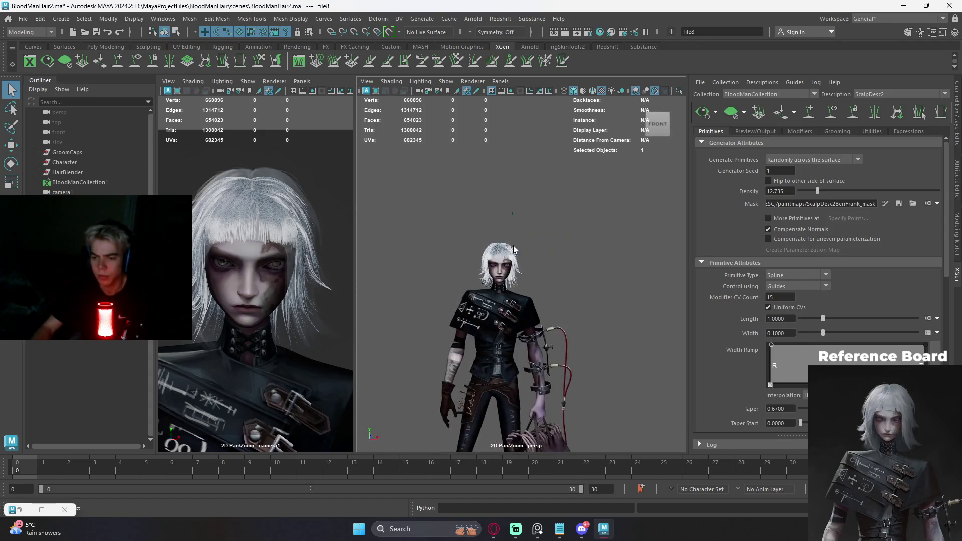
{"action": "scroll", "coordinate": [512, 250], "scroll_direction": "down", "scroll_amount": 2}
{"action": "mouse_move", "coordinate": [534, 226]}
{"action": "left_mouse_down", "text": "alt"}
{"action": "mouse_move", "coordinate": [519, 214]}
{"action": "mouse_move", "coordinate": [535, 188]}
{"action": "left_mouse_up", "text": "alt"}
{"action": "scroll", "coordinate": [517, 211], "scroll_direction": "up", "scroll_amount": 1}
{"action": "scroll", "coordinate": [518, 210], "scroll_direction": "up", "scroll_amount": 1}
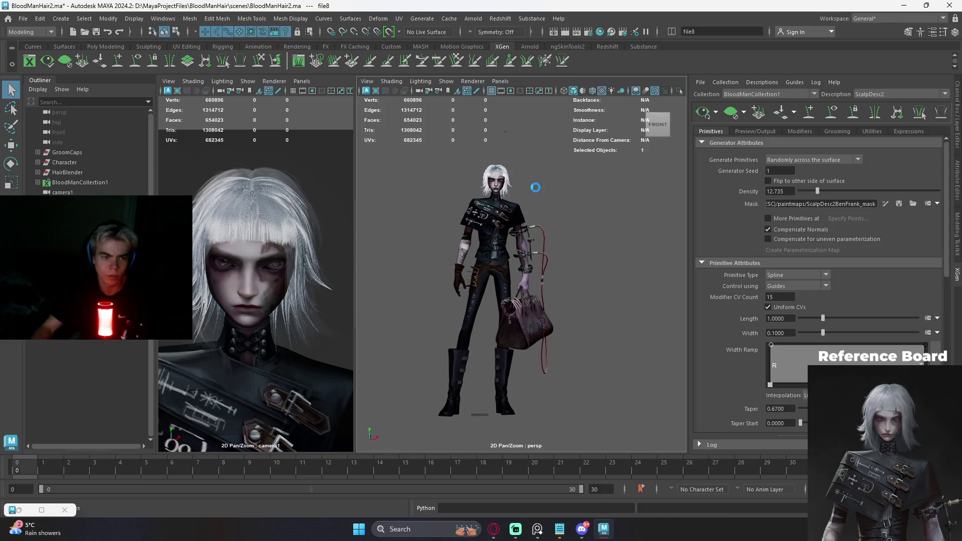
{"action": "left_click", "coordinate": [612, 91]}
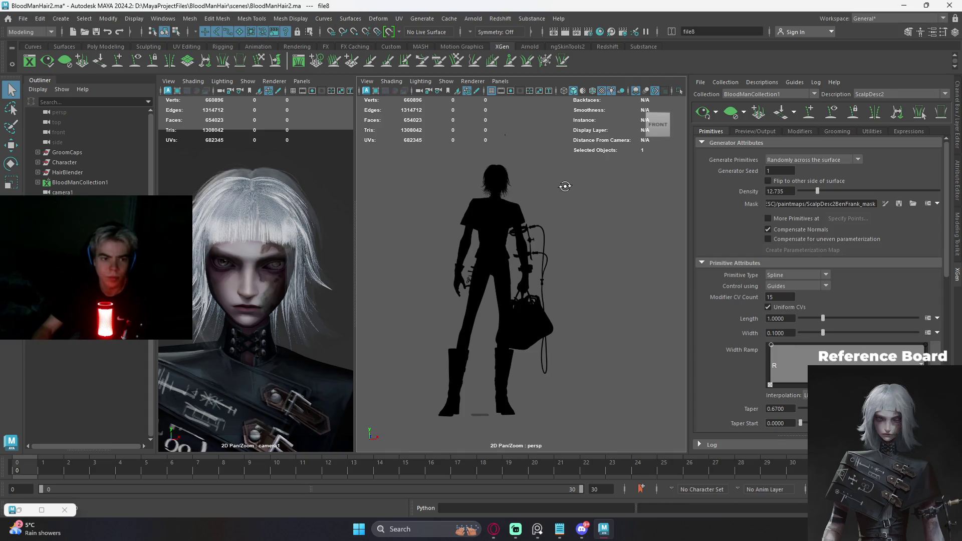
{"action": "left_click", "coordinate": [606, 91]}
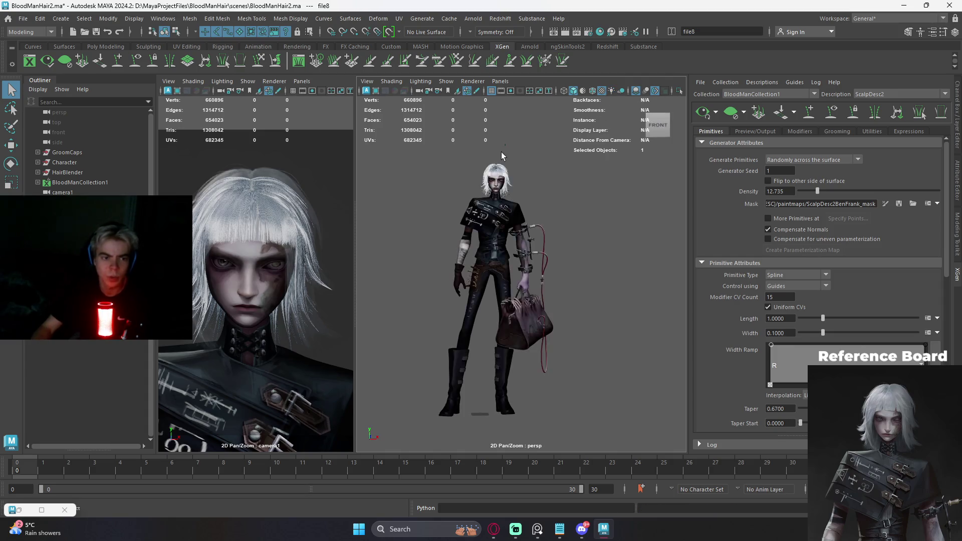
{"action": "scroll", "coordinate": [577, 208], "scroll_direction": "up", "scroll_amount": 3}
{"action": "scroll", "coordinate": [575, 286], "scroll_direction": "up", "scroll_amount": 3}
{"action": "scroll", "coordinate": [579, 222], "scroll_direction": "up", "scroll_amount": 3}
{"action": "scroll", "coordinate": [579, 222], "scroll_direction": "up", "scroll_amount": 2}
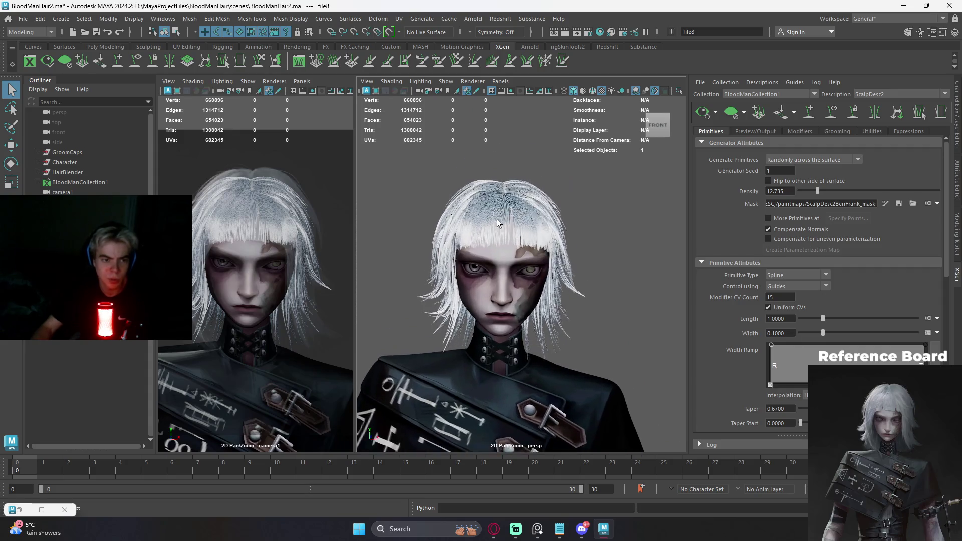
{"action": "scroll", "coordinate": [497, 219], "scroll_direction": "up", "scroll_amount": 2}
{"action": "scroll", "coordinate": [544, 234], "scroll_direction": "up", "scroll_amount": 2}
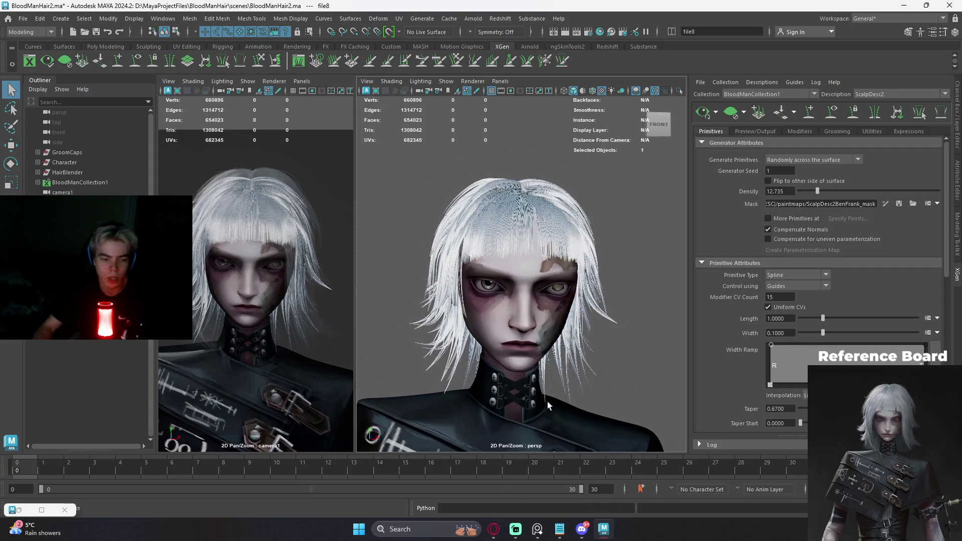
{"action": "key", "text": "alt+Tab"}
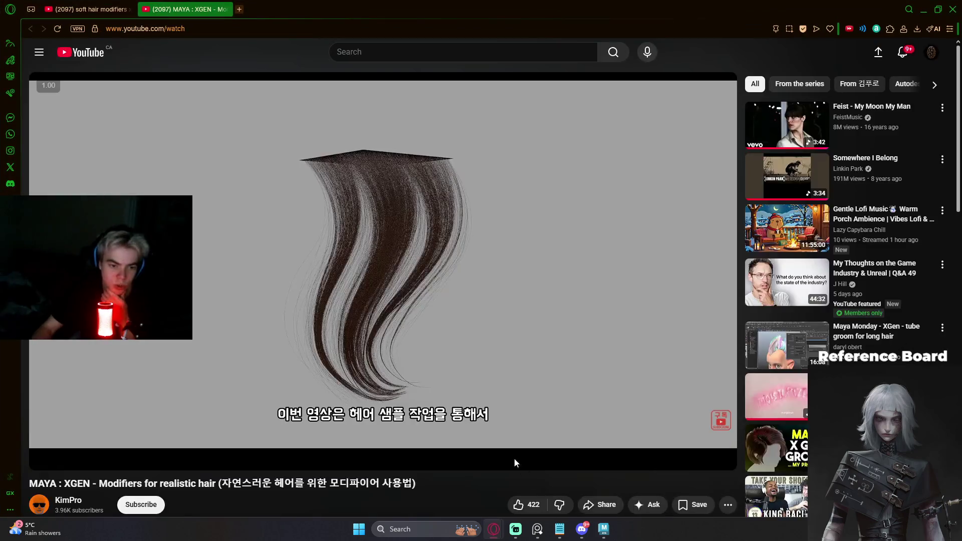
{"action": "mouse_move", "coordinate": [383, 263]}
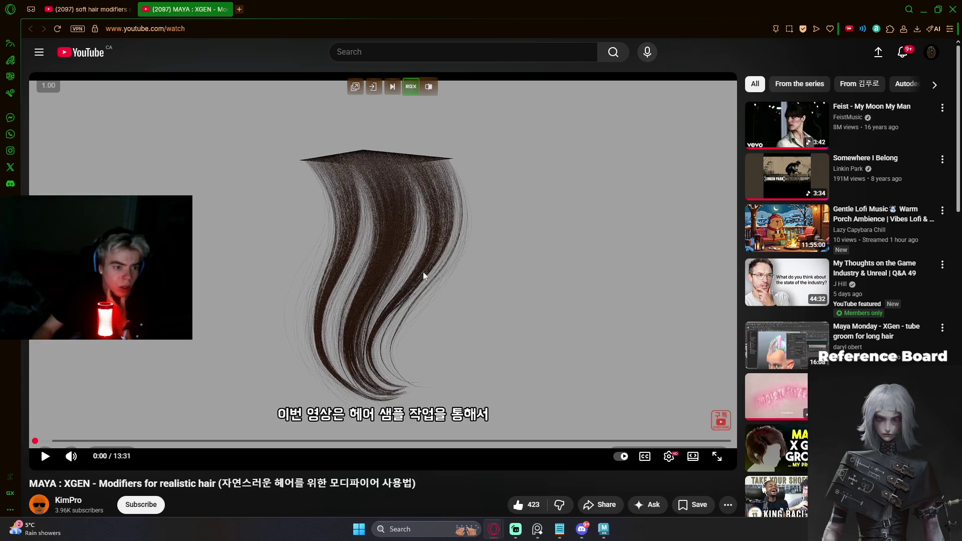
{"action": "key", "text": "alt+Tab"}
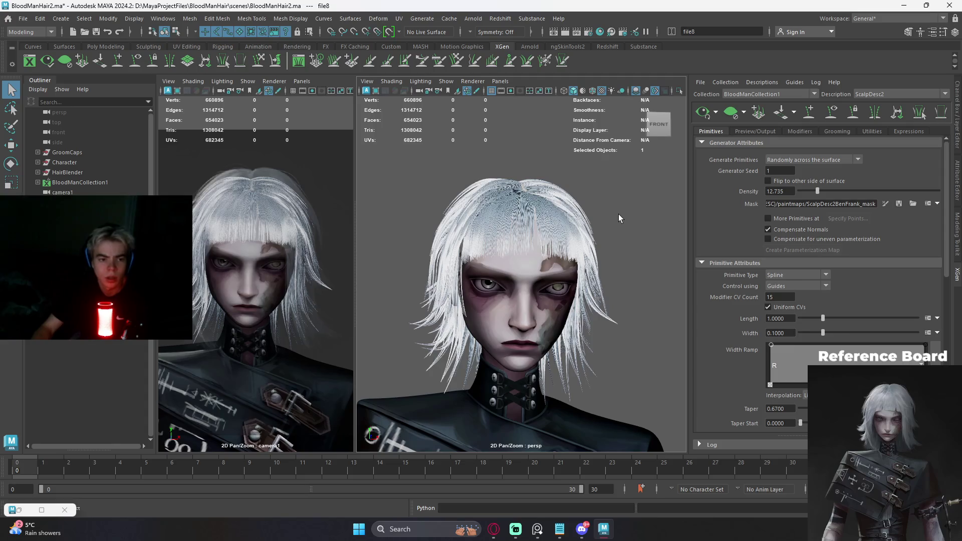
- Launch the Redshift Render View to begin a progressive IPR render of the character
{"action": "right_click_drag", "start_coordinate": [616, 216], "coordinate": [611, 217], "text": "alt"}
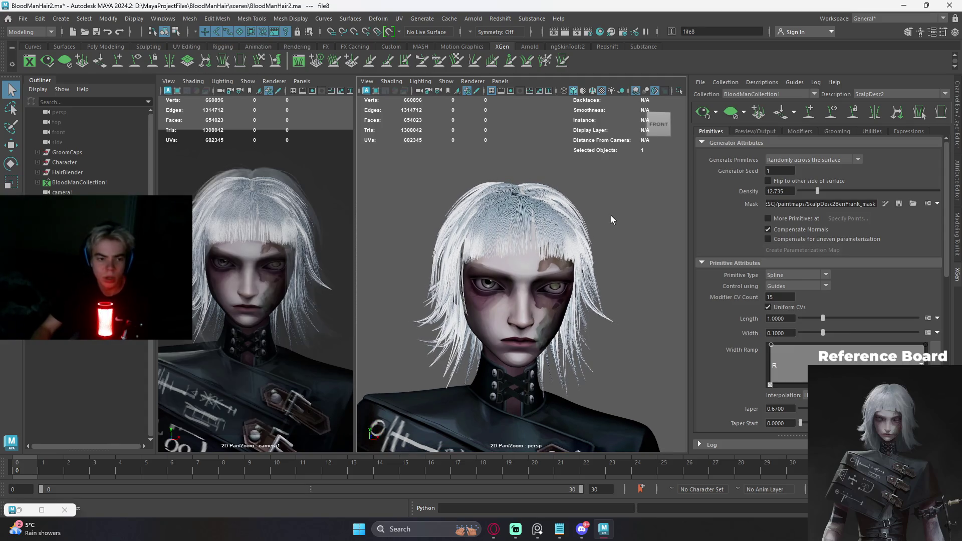
{"action": "scroll", "coordinate": [594, 214], "scroll_direction": "down", "scroll_amount": 1}
{"action": "scroll", "coordinate": [558, 219], "scroll_direction": "down", "scroll_amount": 1}
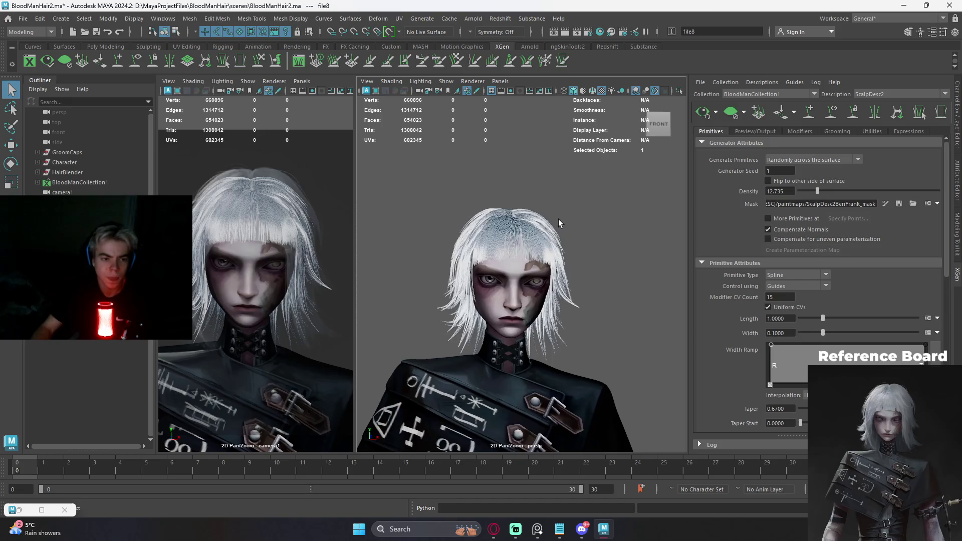
{"action": "scroll", "coordinate": [558, 219], "scroll_direction": "up", "scroll_amount": 2}
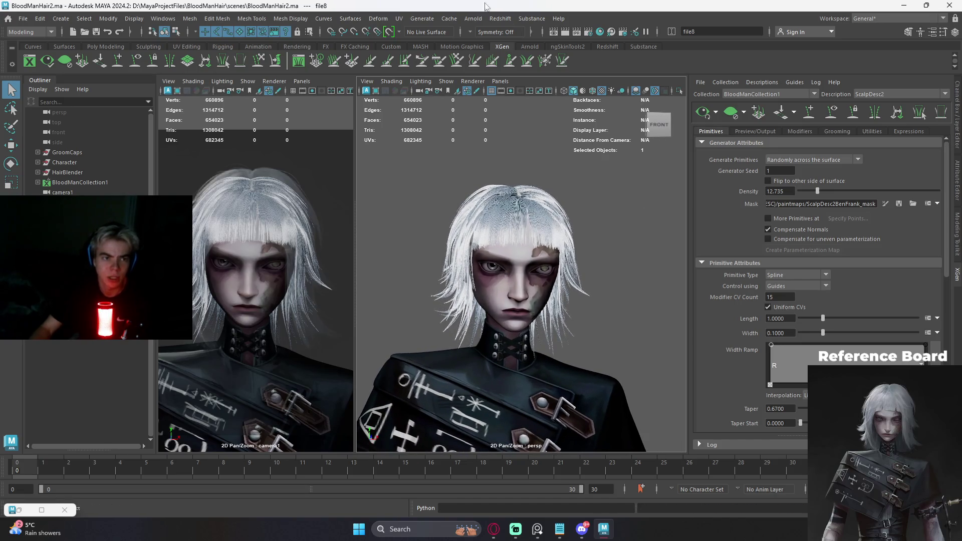
{"action": "left_click", "coordinate": [500, 19]}
{"action": "left_click", "coordinate": [533, 40]}
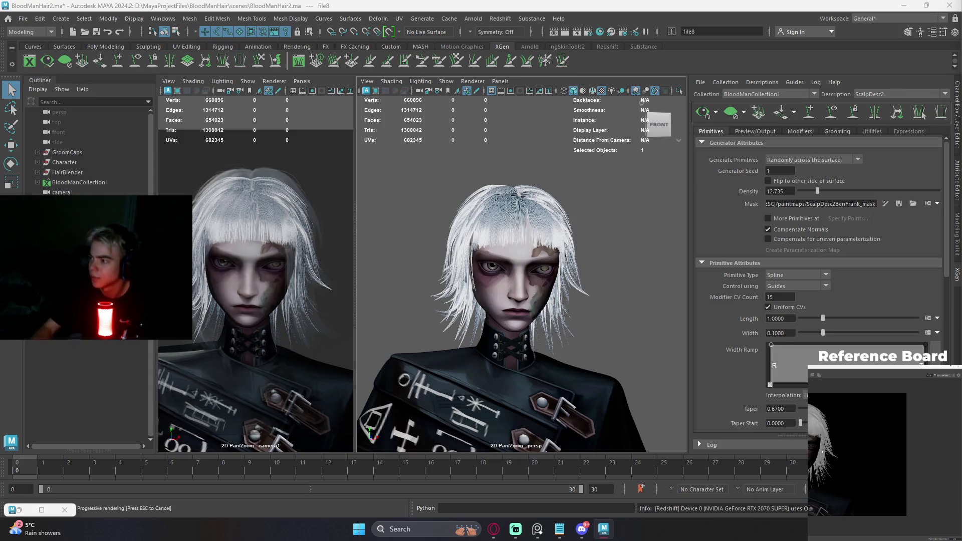
{"action": "middle_click_drag", "start_coordinate": [821, 453], "coordinate": [870, 454]}
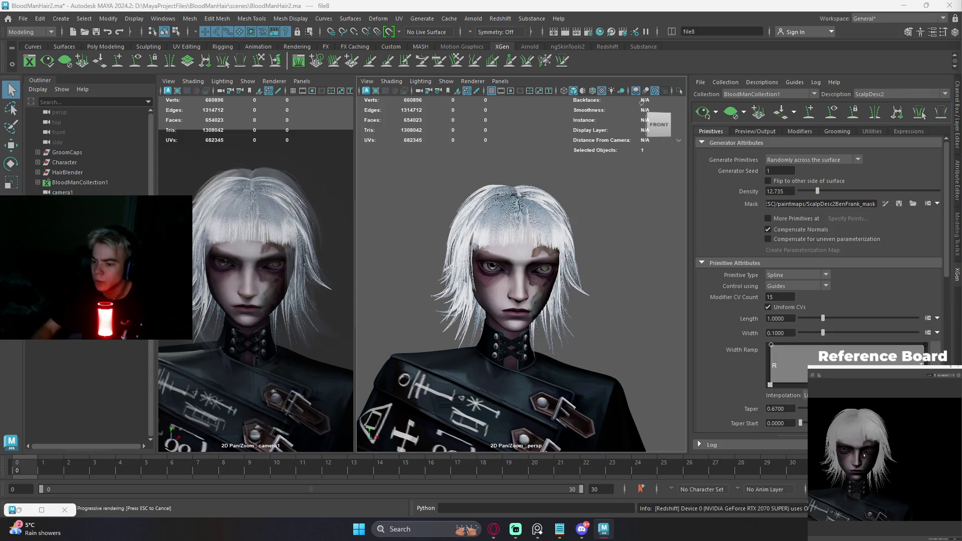
{"action": "scroll", "coordinate": [870, 454], "scroll_direction": "up", "scroll_amount": 2}
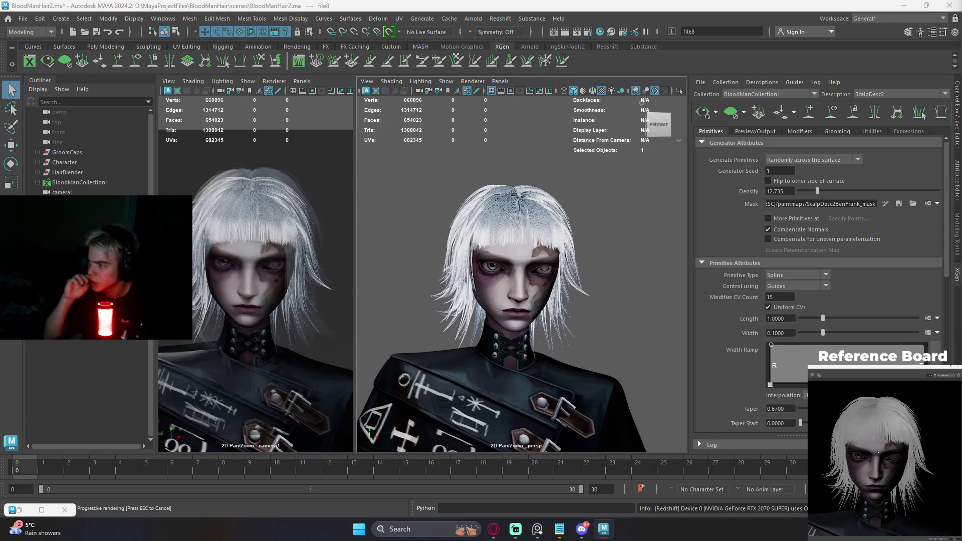
{"action": "scroll", "coordinate": [875, 451], "scroll_direction": "down", "scroll_amount": 1}
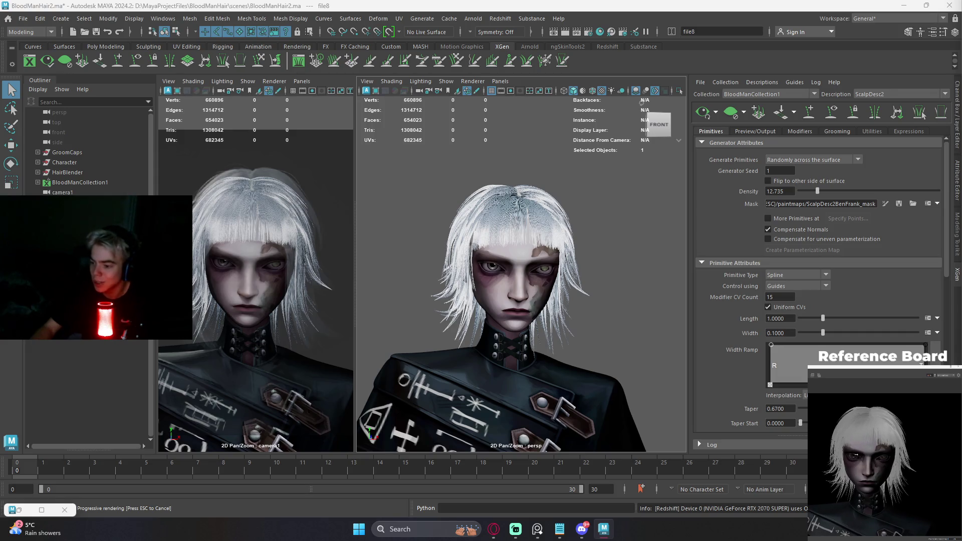
{"action": "scroll", "coordinate": [858, 455], "scroll_direction": "up", "scroll_amount": 1}
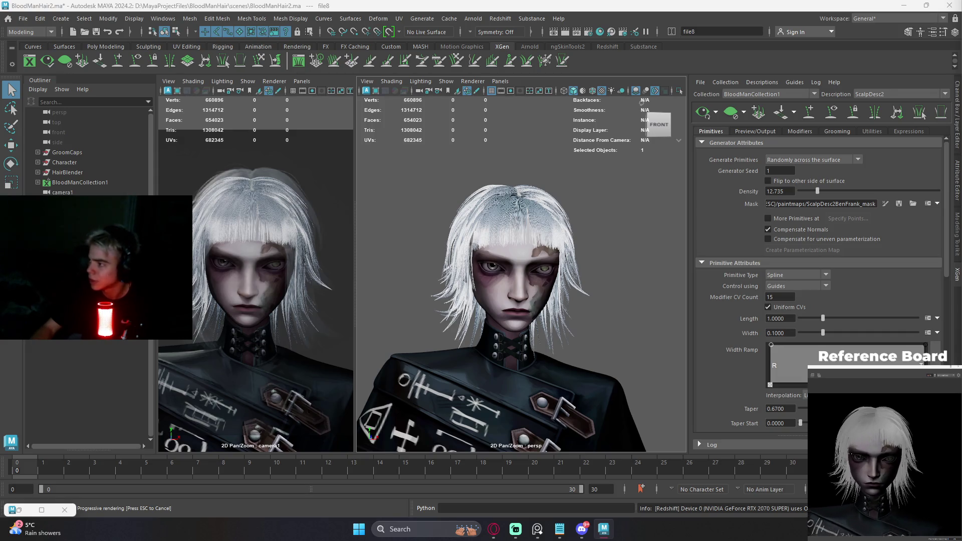
{"action": "scroll", "coordinate": [849, 458], "scroll_direction": "down", "scroll_amount": 1}
{"action": "scroll", "coordinate": [876, 459], "scroll_direction": "up", "scroll_amount": 1}
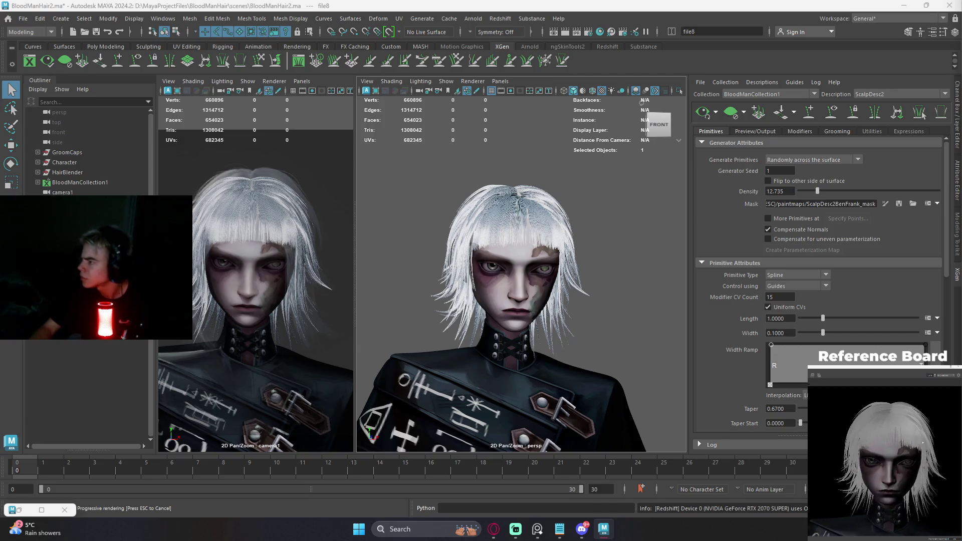
{"action": "scroll", "coordinate": [873, 457], "scroll_direction": "up", "scroll_amount": 2}
{"action": "scroll", "coordinate": [849, 449], "scroll_direction": "up", "scroll_amount": 1}
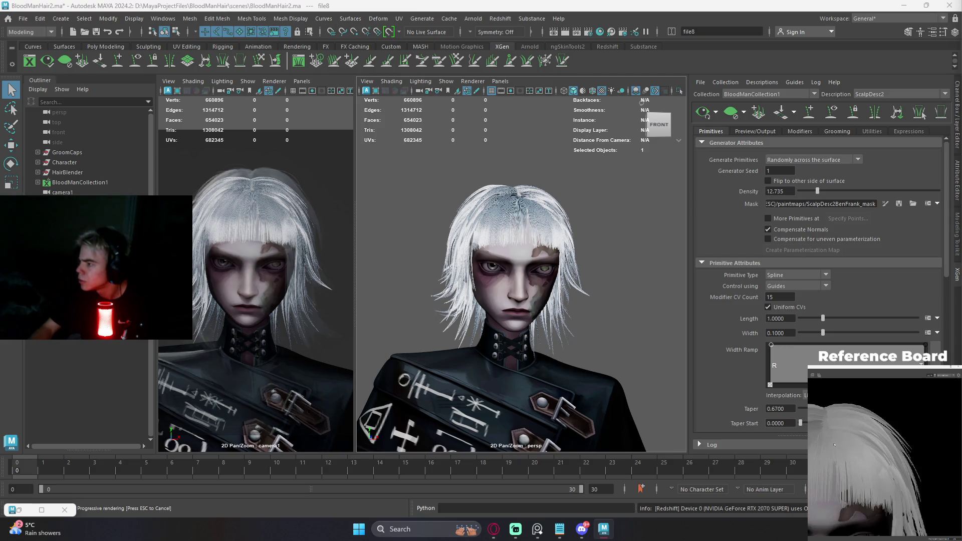
{"action": "scroll", "coordinate": [834, 444], "scroll_direction": "down", "scroll_amount": 2}
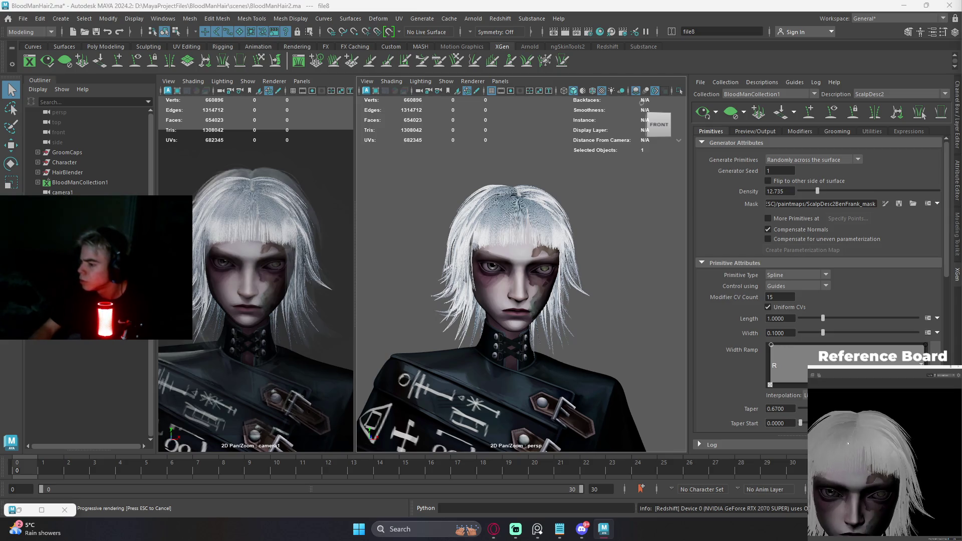
{"action": "scroll", "coordinate": [847, 437], "scroll_direction": "down", "scroll_amount": 1}
{"action": "left_click_drag", "start_coordinate": [838, 442], "coordinate": [879, 444]}
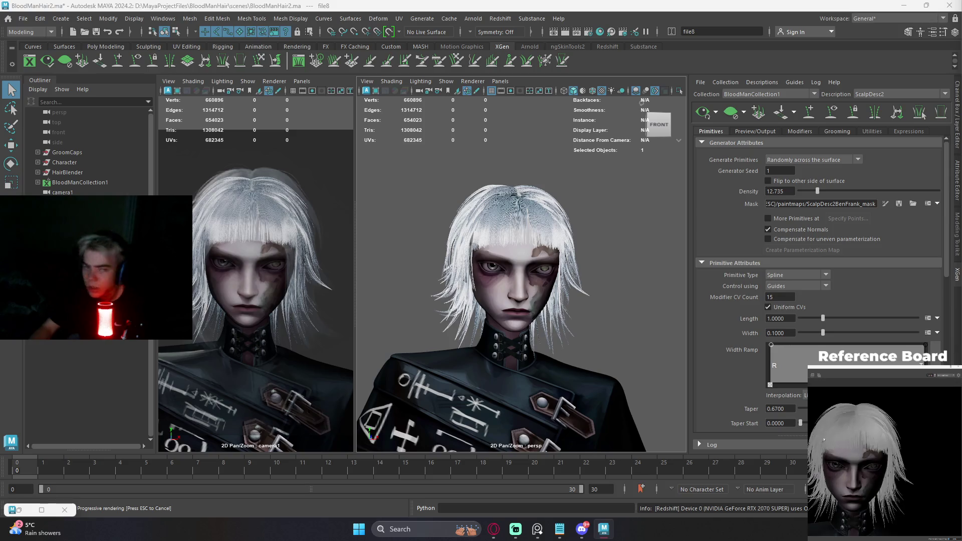
{"action": "left_click", "coordinate": [500, 18]}
{"action": "mouse_move", "coordinate": [508, 91]}
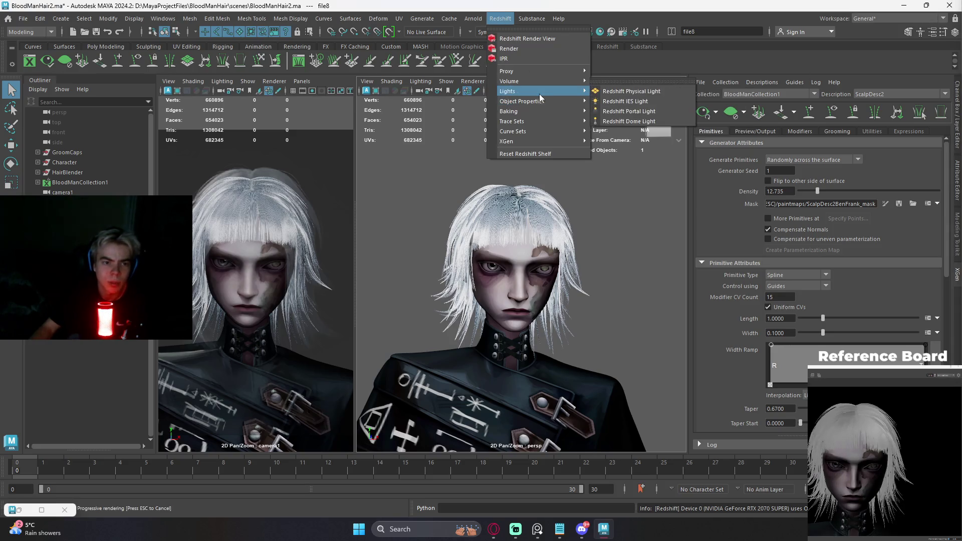
- Create a Redshift Dome Light (rsDomeLight1) to light the hair render
{"action": "left_click", "coordinate": [628, 122]}
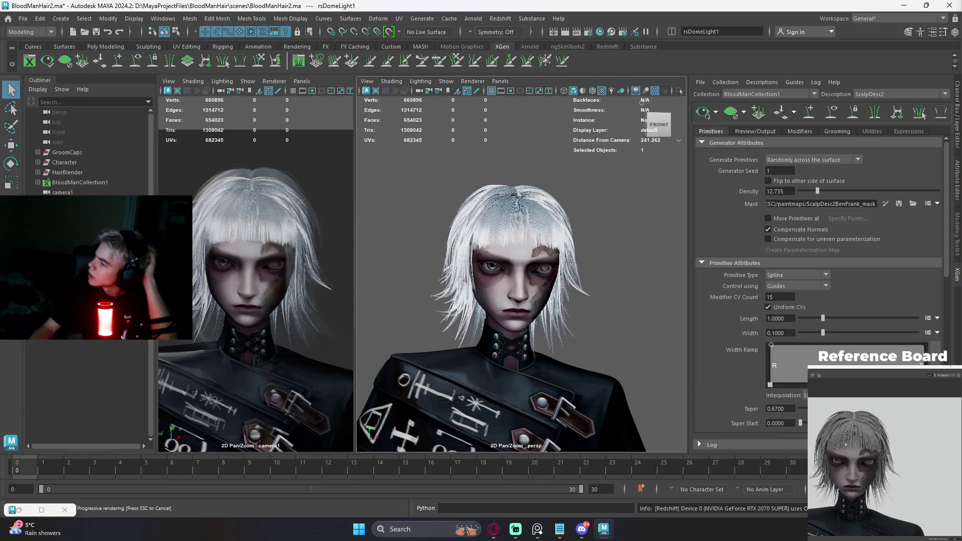
{"action": "scroll", "coordinate": [845, 445], "scroll_direction": "up", "scroll_amount": 1}
{"action": "scroll", "coordinate": [847, 448], "scroll_direction": "up", "scroll_amount": 1}
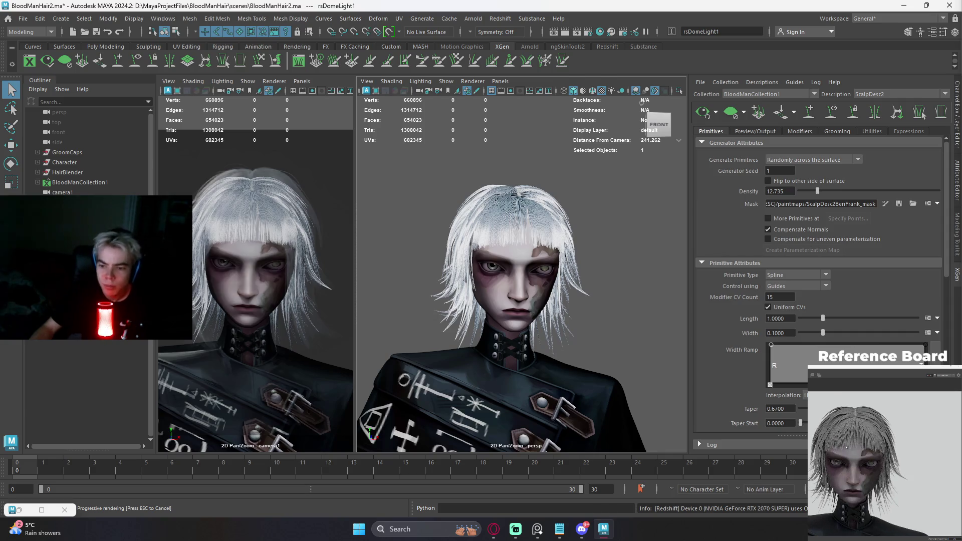
{"action": "scroll", "coordinate": [872, 450], "scroll_direction": "up", "scroll_amount": 1}
{"action": "scroll", "coordinate": [877, 448], "scroll_direction": "up", "scroll_amount": 1}
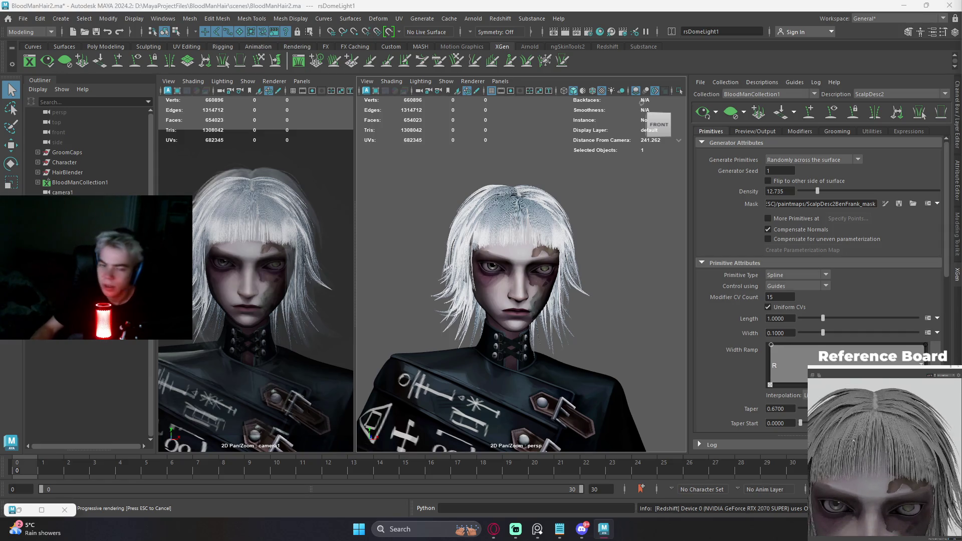
{"action": "scroll", "coordinate": [679, 244], "scroll_direction": "up", "scroll_amount": 5}
- Set HeadDesc1's Modifier CV Count to 15 and stop the interactive Redshift render
{"action": "left_click", "coordinate": [865, 94]}
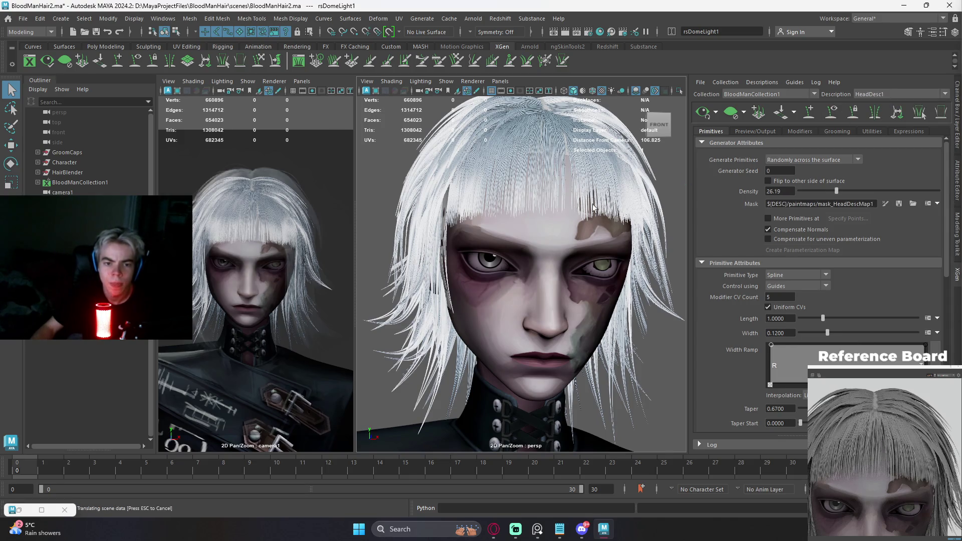
{"action": "scroll", "coordinate": [583, 214], "scroll_direction": "down", "scroll_amount": 5}
{"action": "scroll", "coordinate": [580, 224], "scroll_direction": "up", "scroll_amount": 2}
{"action": "scroll", "coordinate": [637, 176], "scroll_direction": "down", "scroll_amount": 3}
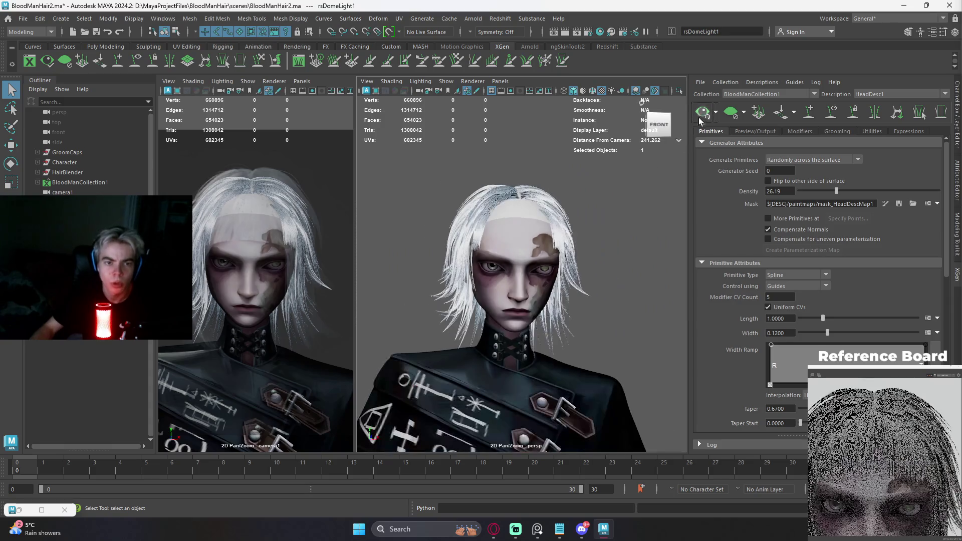
{"action": "scroll", "coordinate": [589, 192], "scroll_direction": "up", "scroll_amount": 3}
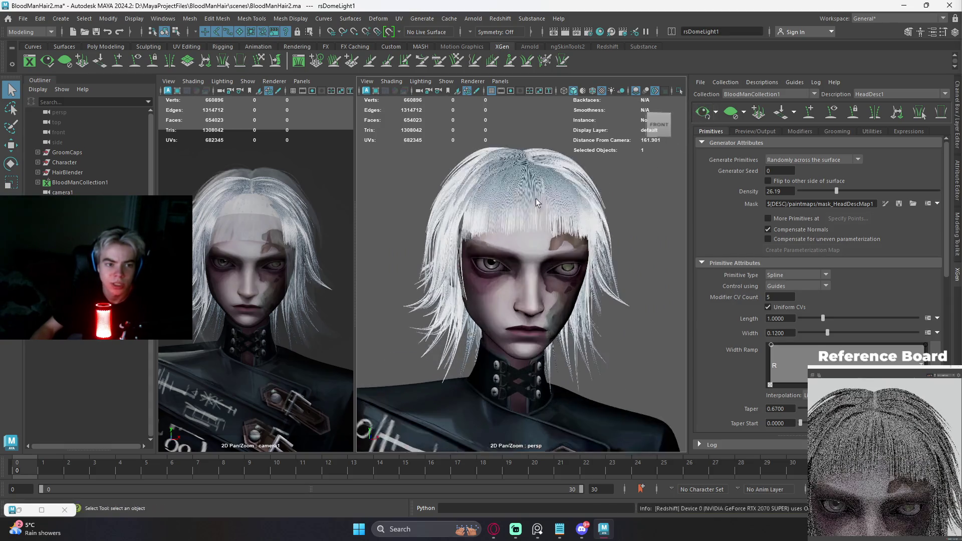
{"action": "type", "text": "15"}
{"action": "key", "text": "Return"}
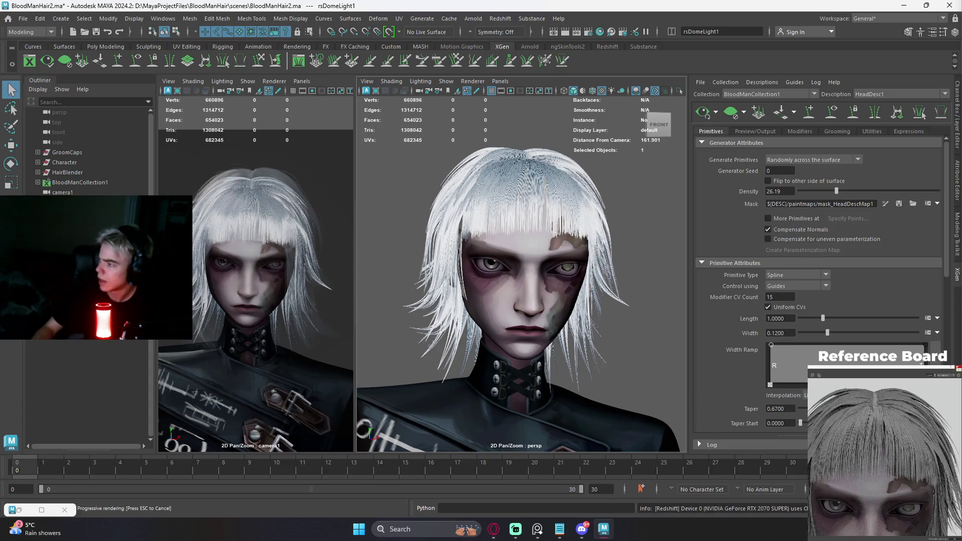
{"action": "left_click", "coordinate": [957, 365]}
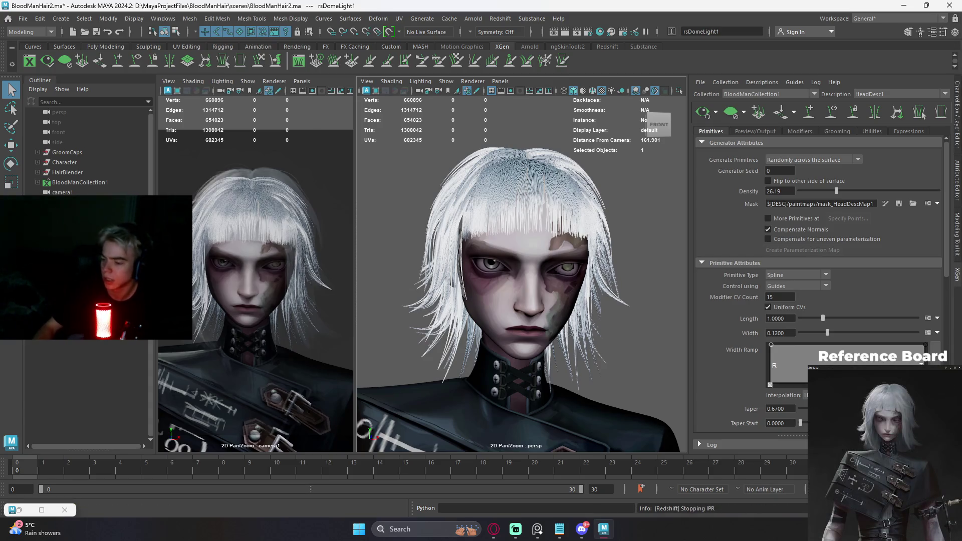
{"action": "scroll", "coordinate": [549, 220], "scroll_direction": "up", "scroll_amount": 2}
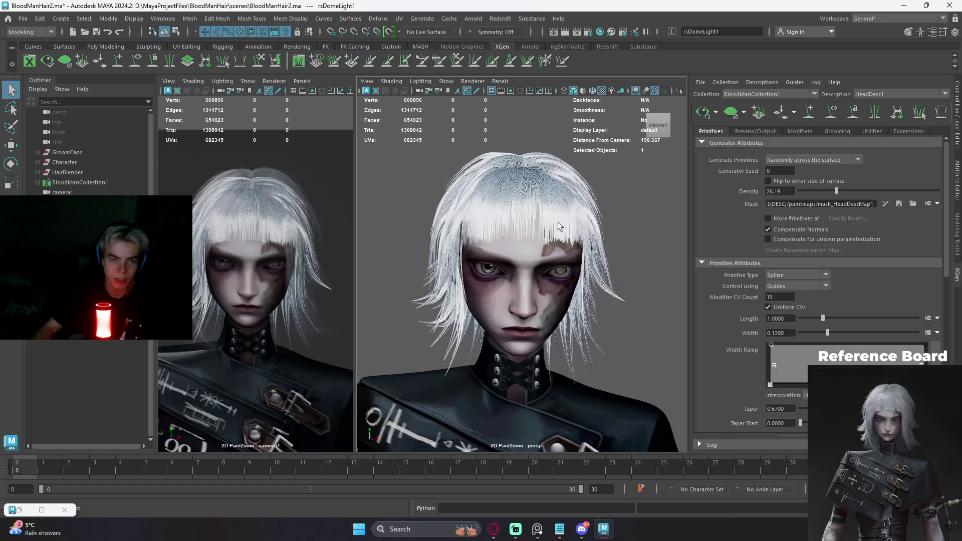
{"action": "scroll", "coordinate": [554, 221], "scroll_direction": "down", "scroll_amount": 3}
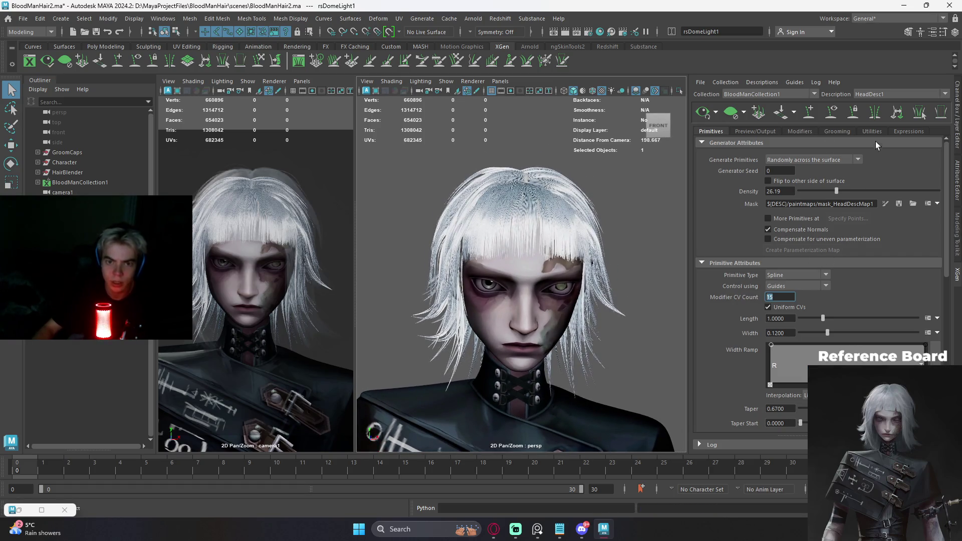
- Step through ScalpDesc2 and ScalpDesc3, then set ScalpDesc4's Modifier CV Count to 15
{"action": "left_click", "coordinate": [883, 94]}
{"action": "left_click", "coordinate": [875, 110]}
{"action": "left_click", "coordinate": [897, 94]}
{"action": "left_click", "coordinate": [892, 115]}
{"action": "left_click", "coordinate": [887, 94]}
{"action": "left_click", "coordinate": [876, 121]}
{"action": "type", "text": "15"}
{"action": "key", "text": "Return"}
{"action": "scroll", "coordinate": [609, 214], "scroll_direction": "up", "scroll_amount": 2}
{"action": "left_click_drag", "start_coordinate": [609, 214], "coordinate": [595, 189], "text": "alt"}
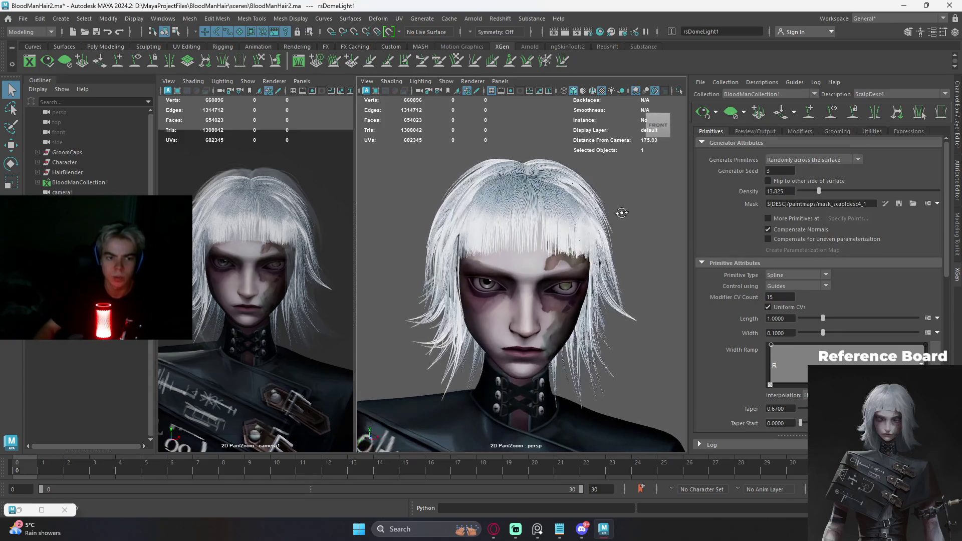
{"action": "right_click_drag", "start_coordinate": [595, 189], "coordinate": [565, 233], "text": "alt"}
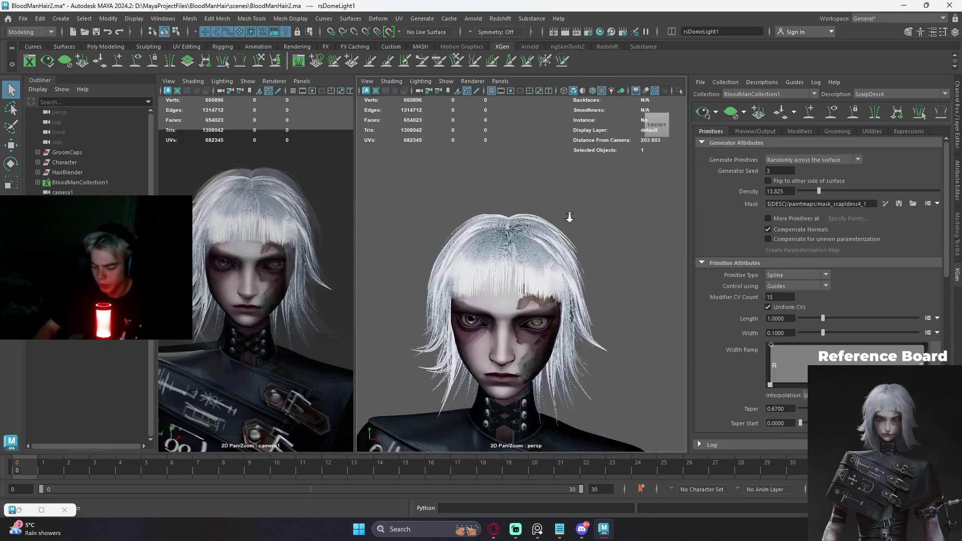
{"action": "right_click_drag", "start_coordinate": [563, 234], "coordinate": [618, 228], "text": "alt"}
{"action": "left_click_drag", "start_coordinate": [618, 227], "coordinate": [588, 206], "text": "alt"}
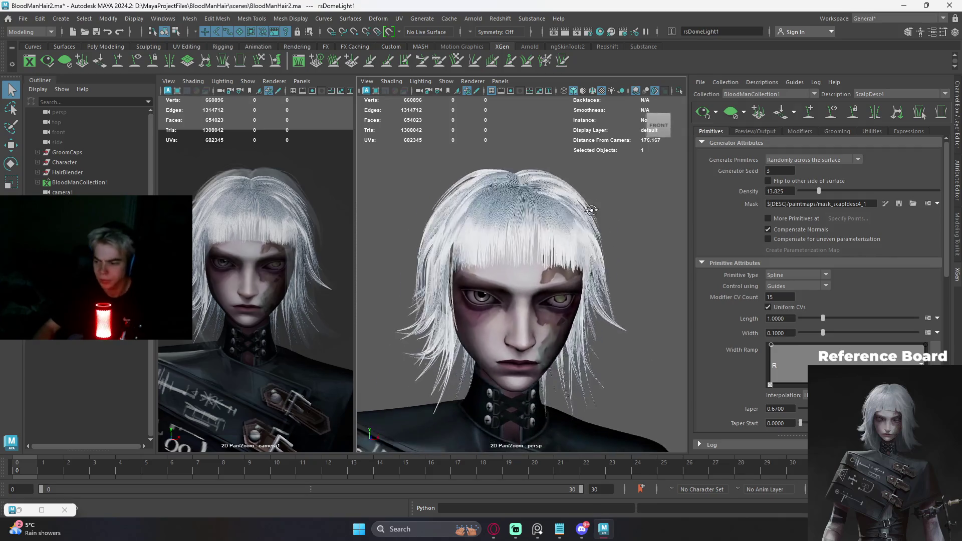
{"action": "mouse_move", "coordinate": [593, 206]}
{"action": "middle_mouse_down", "text": "alt"}
{"action": "mouse_move", "coordinate": [609, 205]}
{"action": "mouse_move", "coordinate": [613, 193]}
{"action": "middle_mouse_up", "text": "alt"}
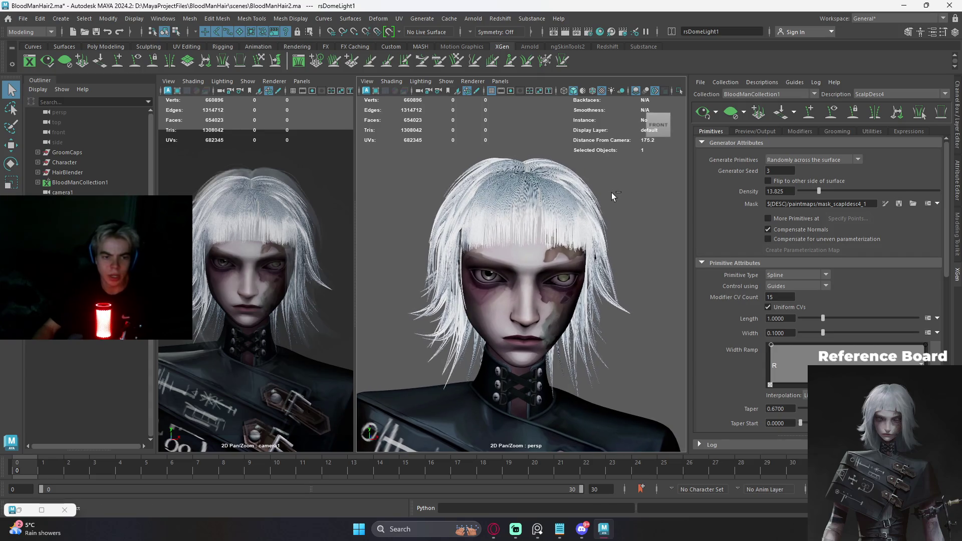
{"action": "mouse_move", "coordinate": [614, 194]}
{"action": "left_mouse_down", "text": "alt"}
{"action": "mouse_move", "coordinate": [457, 246]}
{"action": "mouse_move", "coordinate": [616, 234]}
{"action": "mouse_move", "coordinate": [539, 247]}
{"action": "mouse_move", "coordinate": [597, 252]}
{"action": "mouse_move", "coordinate": [586, 261]}
{"action": "left_mouse_up", "text": "alt"}
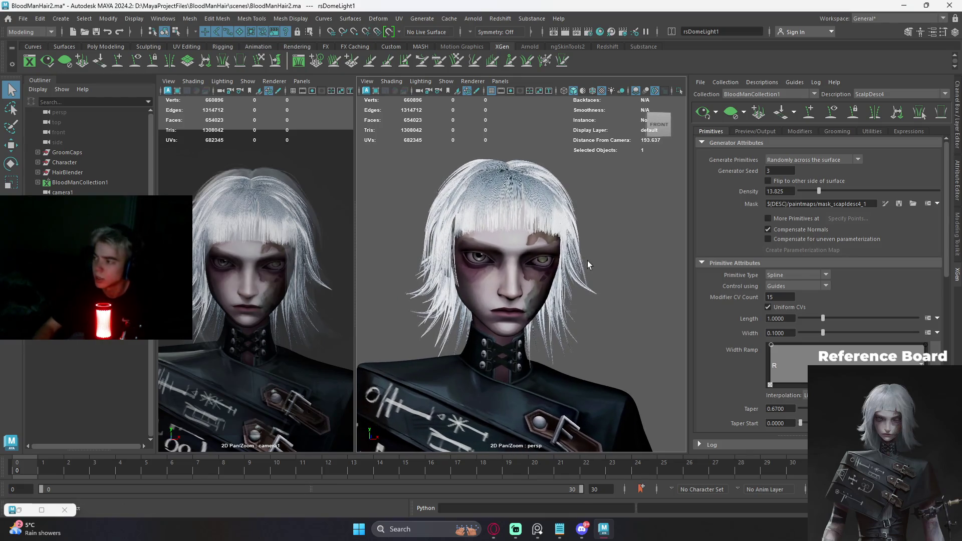
{"action": "scroll", "coordinate": [588, 268], "scroll_direction": "down", "scroll_amount": 2}
{"action": "scroll", "coordinate": [588, 267], "scroll_direction": "up", "scroll_amount": 1}
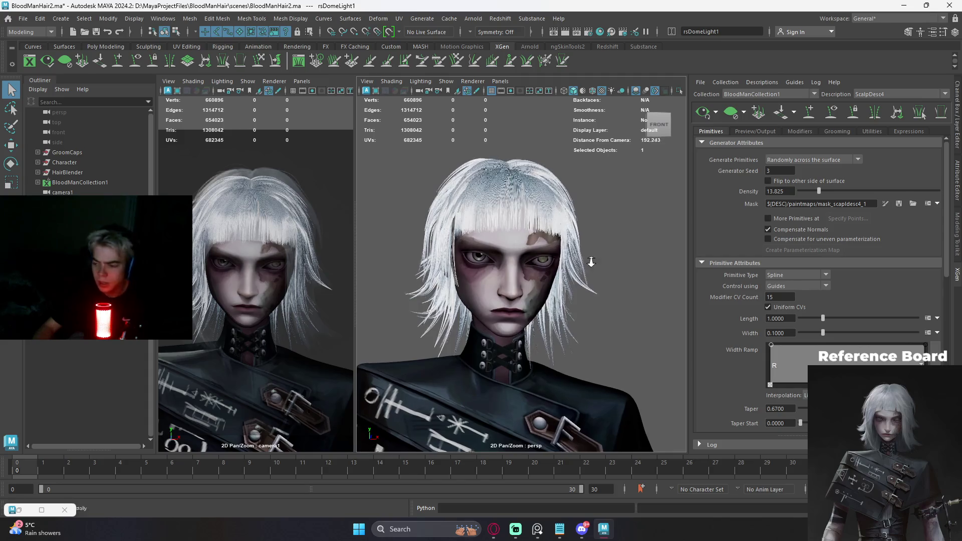
{"action": "scroll", "coordinate": [589, 266], "scroll_direction": "up", "scroll_amount": 1}
{"action": "scroll", "coordinate": [589, 265], "scroll_direction": "up", "scroll_amount": 1}
{"action": "scroll", "coordinate": [591, 263], "scroll_direction": "up", "scroll_amount": 1}
{"action": "left_click_drag", "start_coordinate": [591, 263], "coordinate": [598, 264], "text": "alt"}
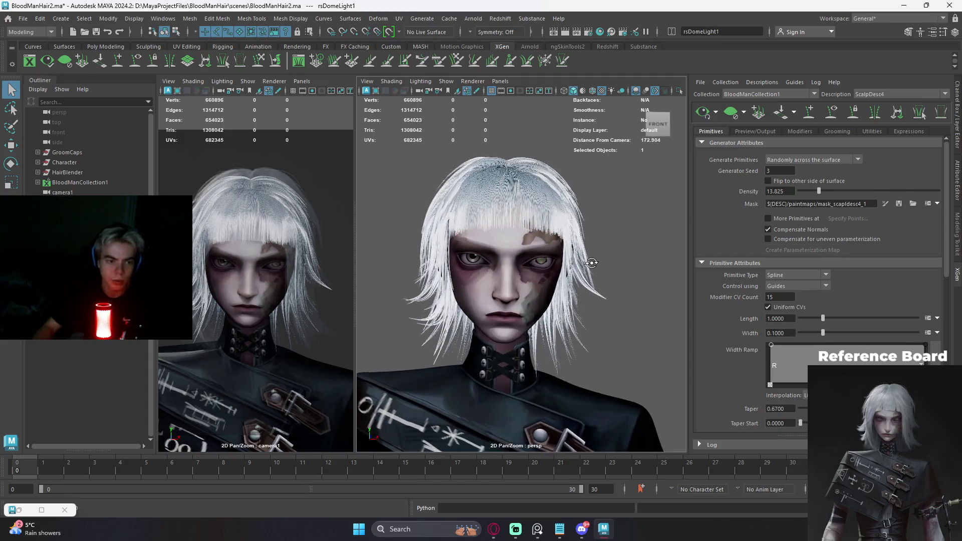
- Save the BloodManHair2 scene with Ctrl+S and close Maya to the desktop
{"action": "key", "text": "ctrl+s"}
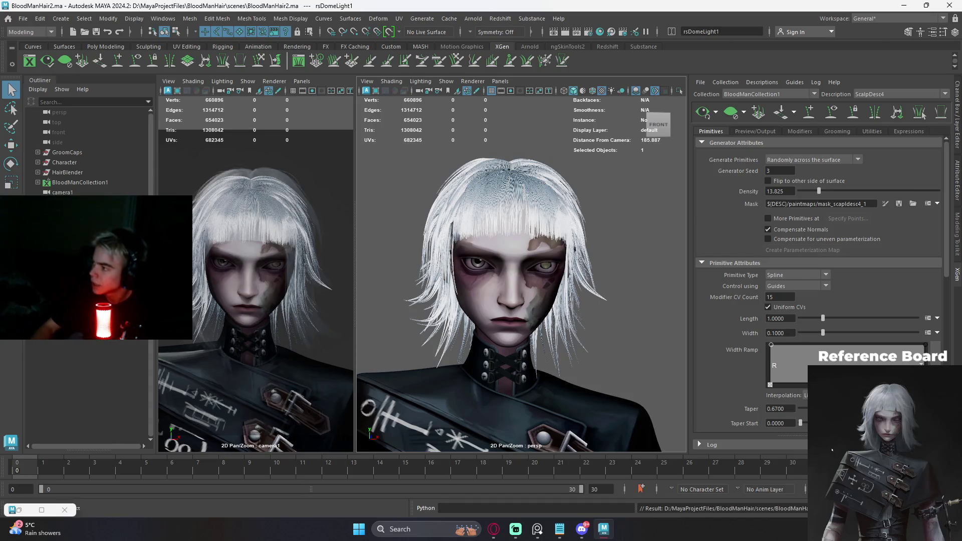
{"action": "left_click", "coordinate": [653, 268]}
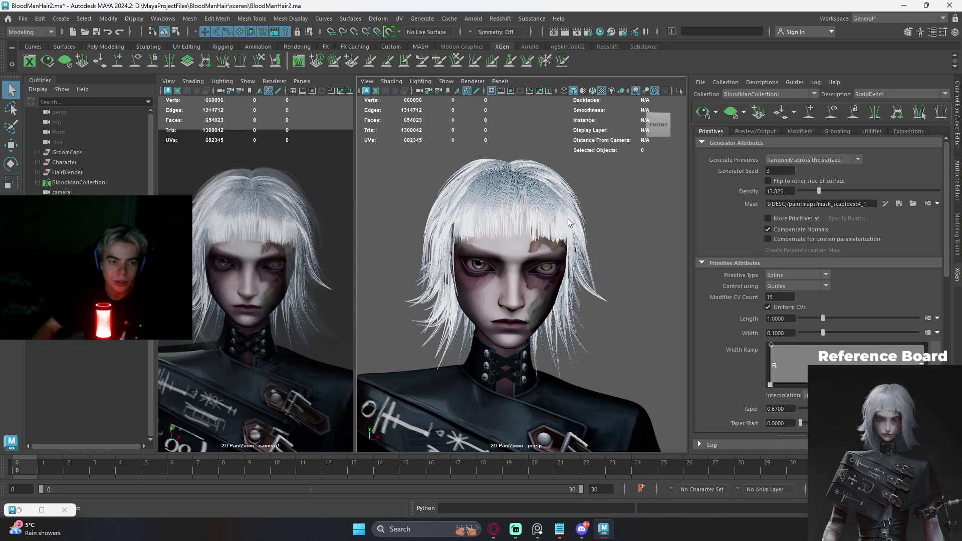
{"action": "key", "text": "ctrl+s"}
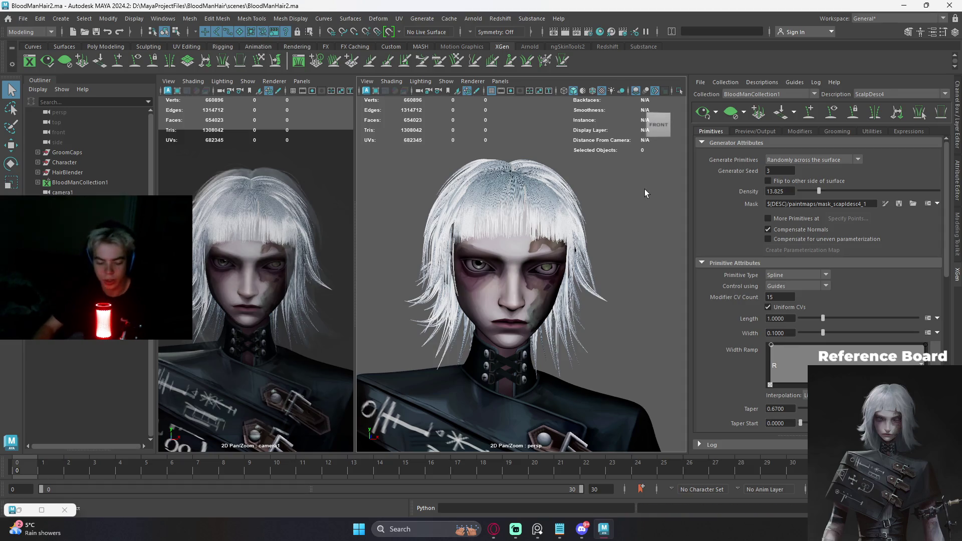
{"action": "key", "text": "ctrl+z"}
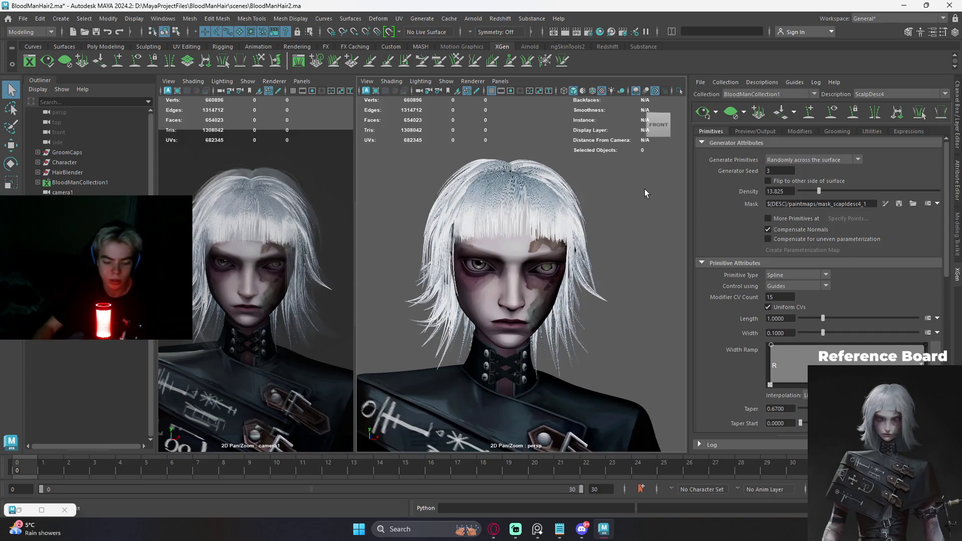
{"action": "key", "text": "ctrl+s"}
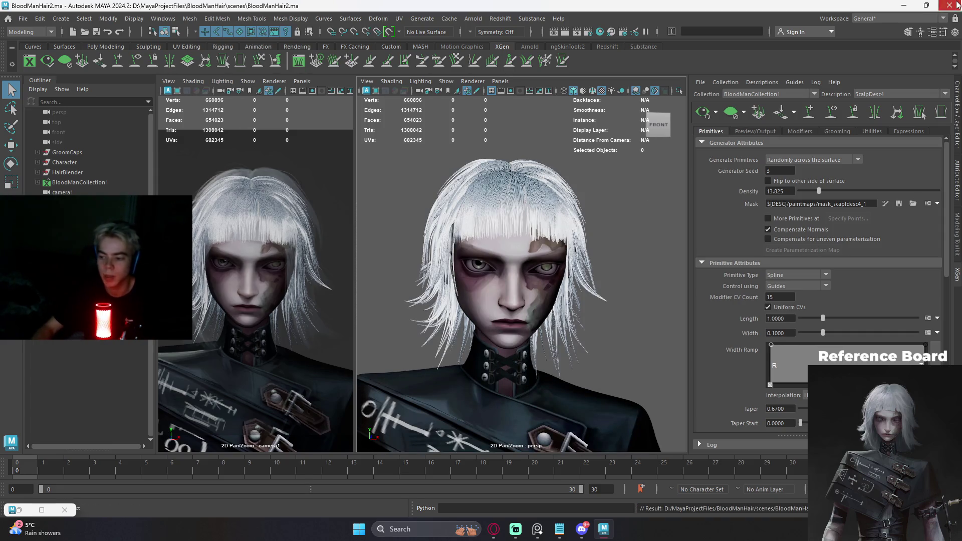
{"action": "left_click", "coordinate": [958, 5]}
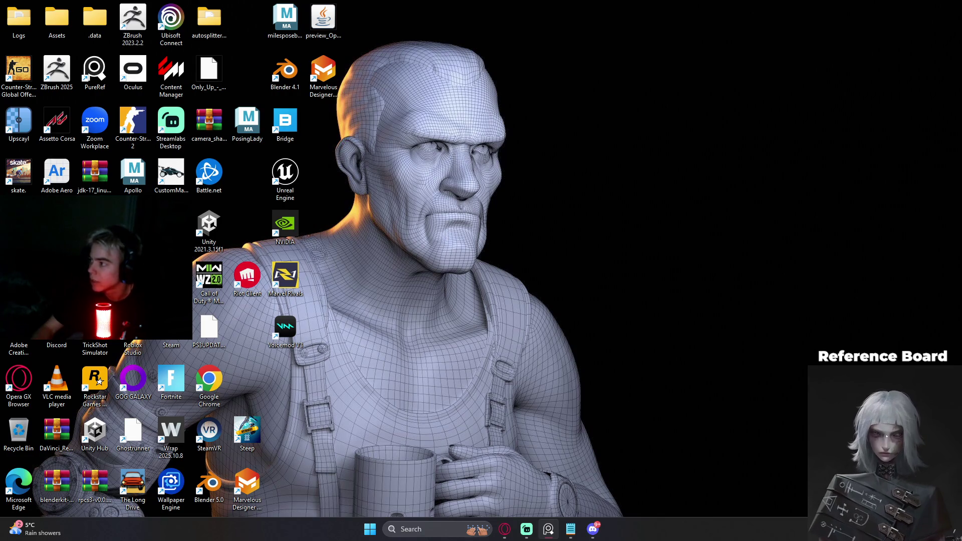
{"action": "scroll", "coordinate": [827, 437], "scroll_direction": "down", "scroll_amount": 3}
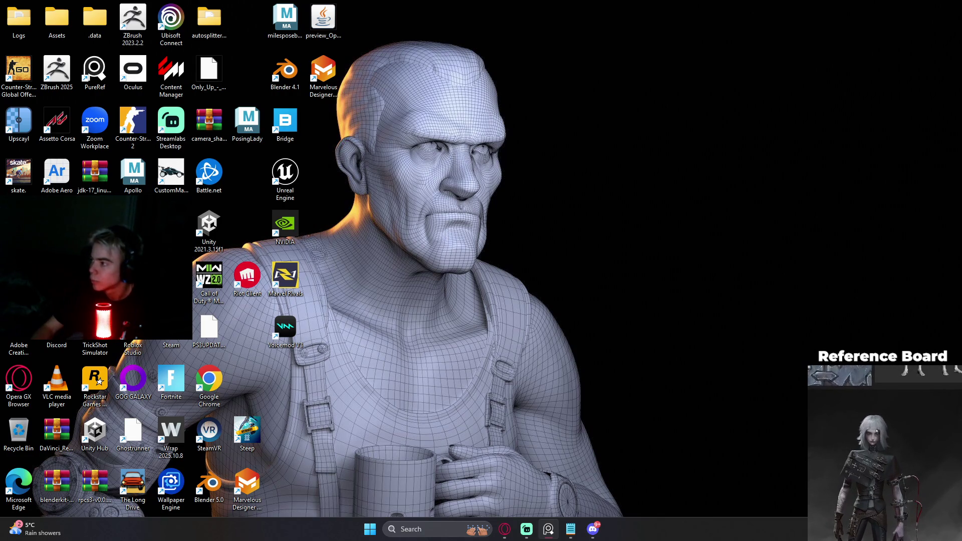